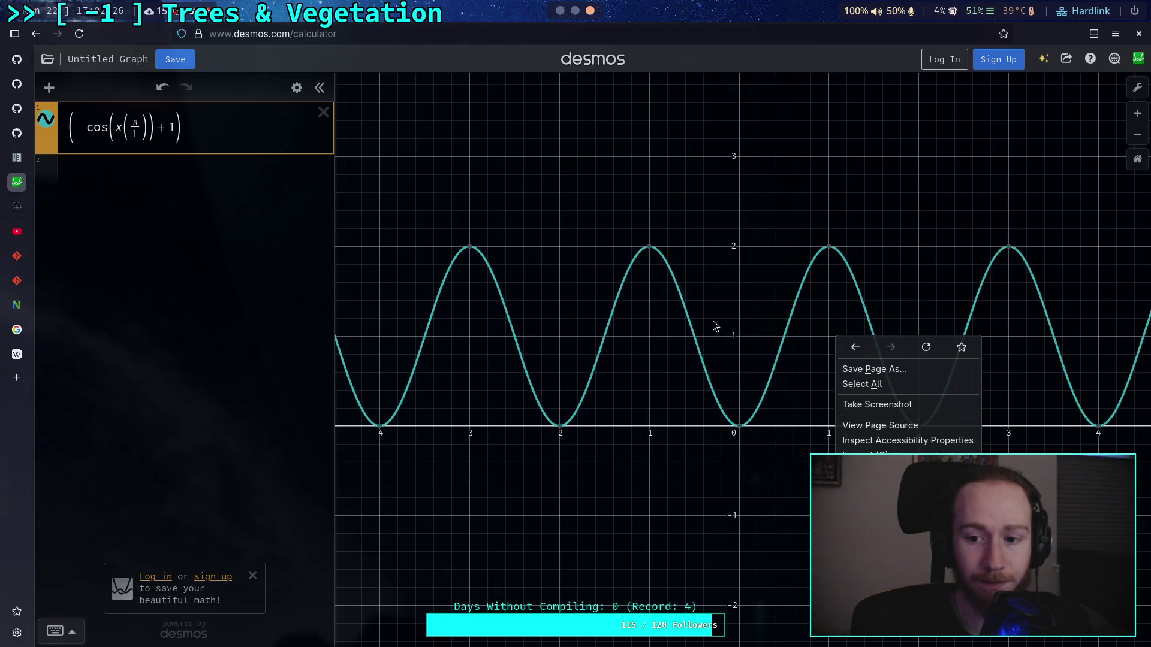
- Add a new slider d = 1 with bounds 0 to 10
mouse_move(766, 290)
mouse_down()
mouse_move(595, 271)
mouse_move(585, 281)
mouse_up()
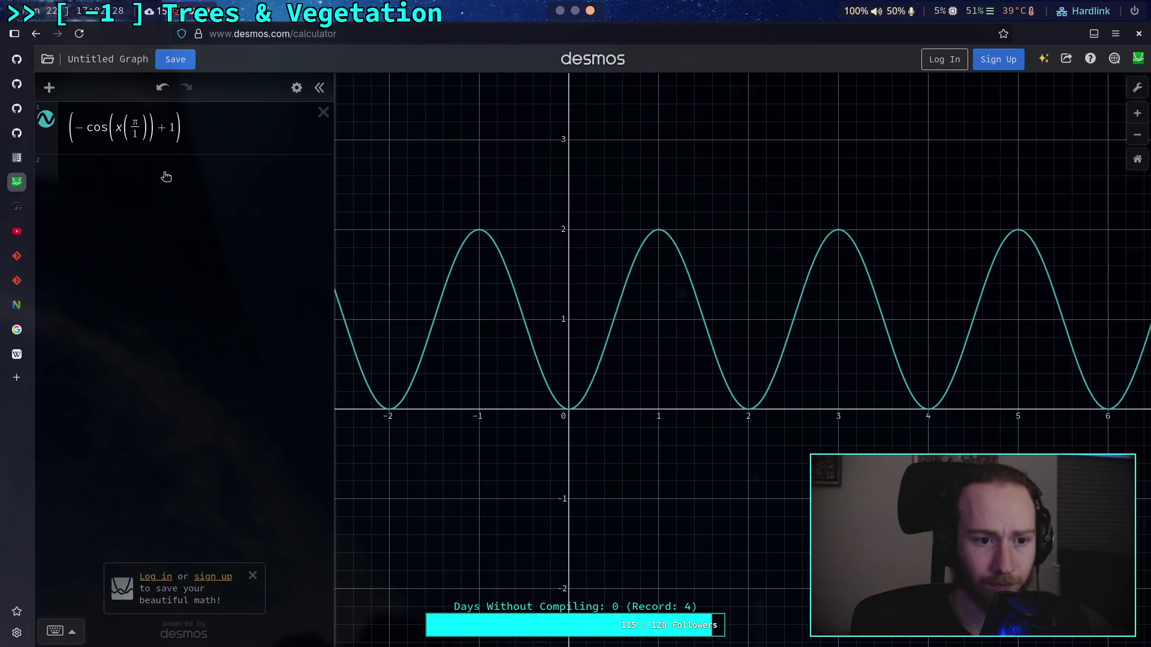
click(68, 124)
key(Return)
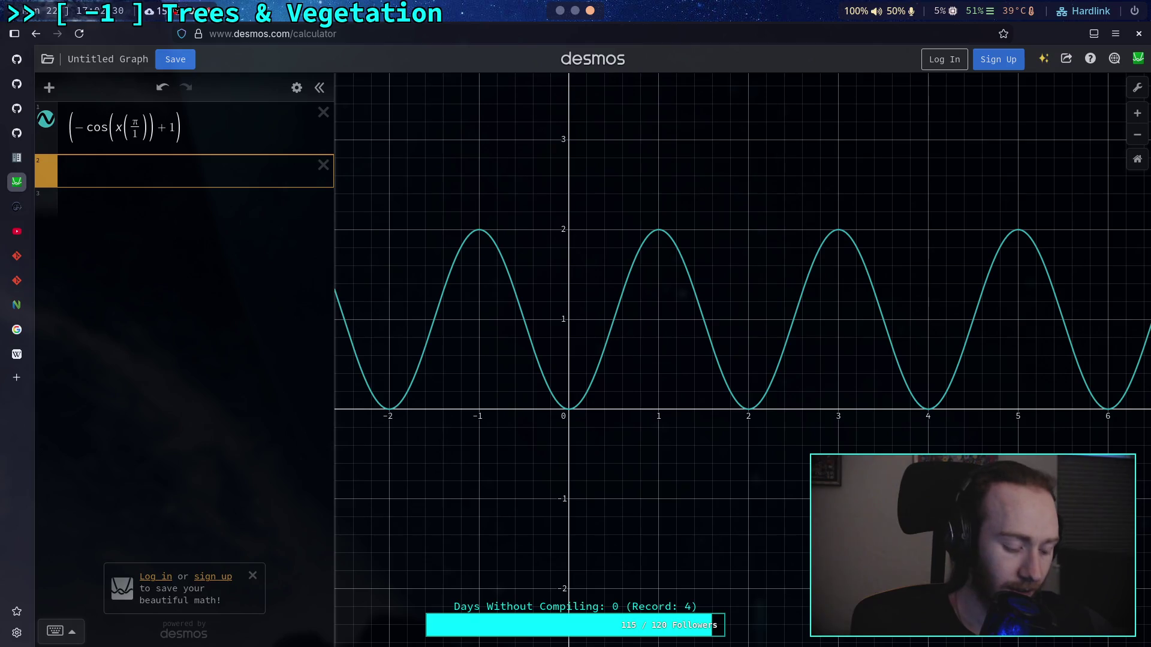
text(d = )
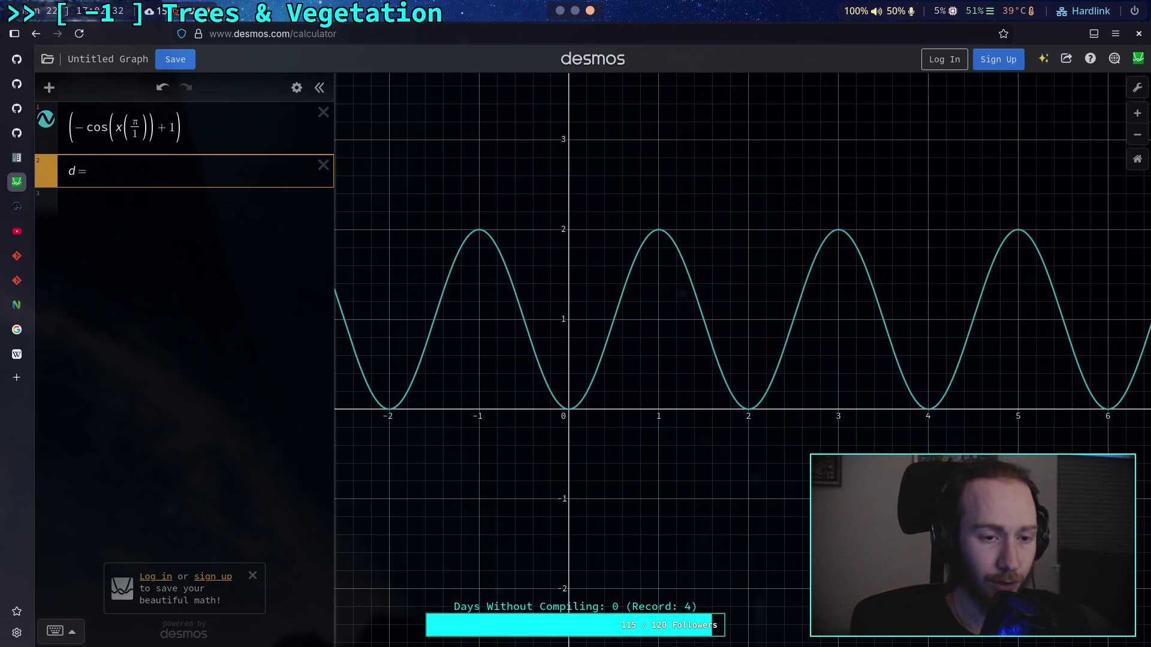
text(1)
click(84, 190)
text(0)
click(128, 189)
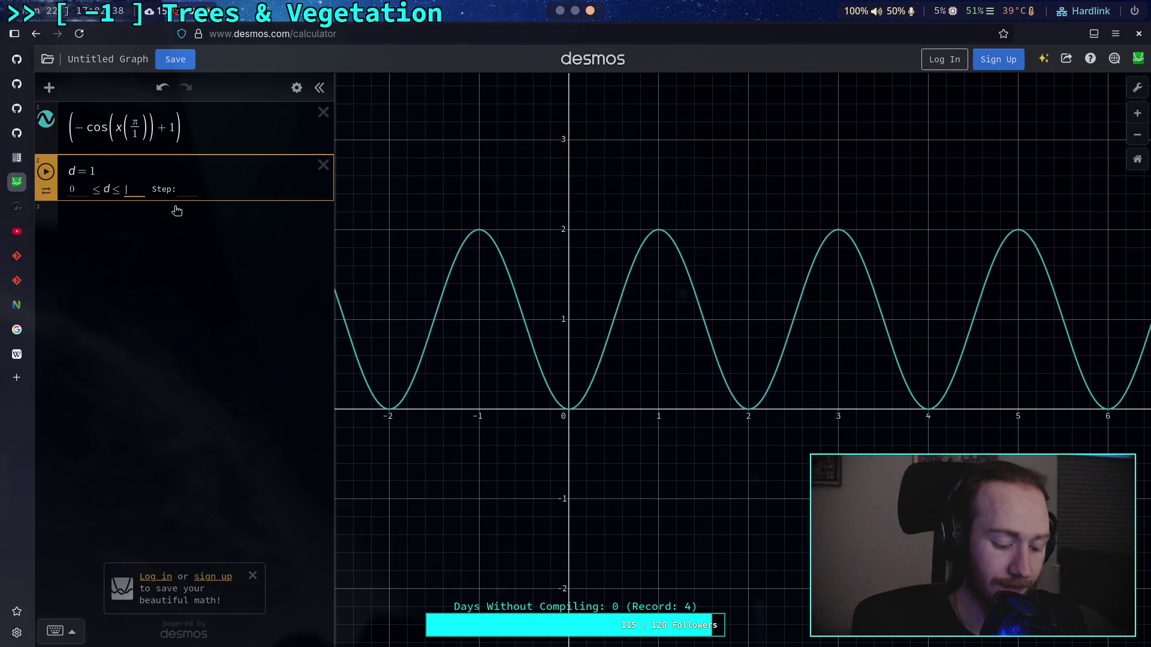
text(10)
- Replace the 1 under π with d and drag d to about 0.64
click(135, 131)
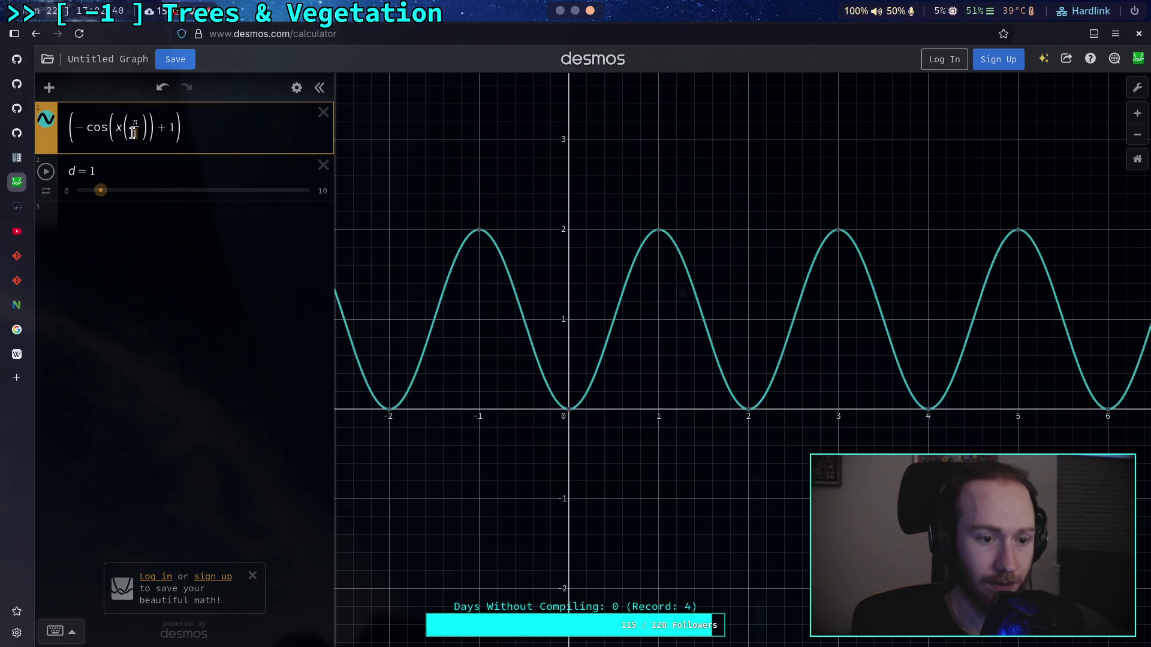
mouse_move(101, 190)
mouse_down()
mouse_move(150, 186)
mouse_move(97, 196)
mouse_up()
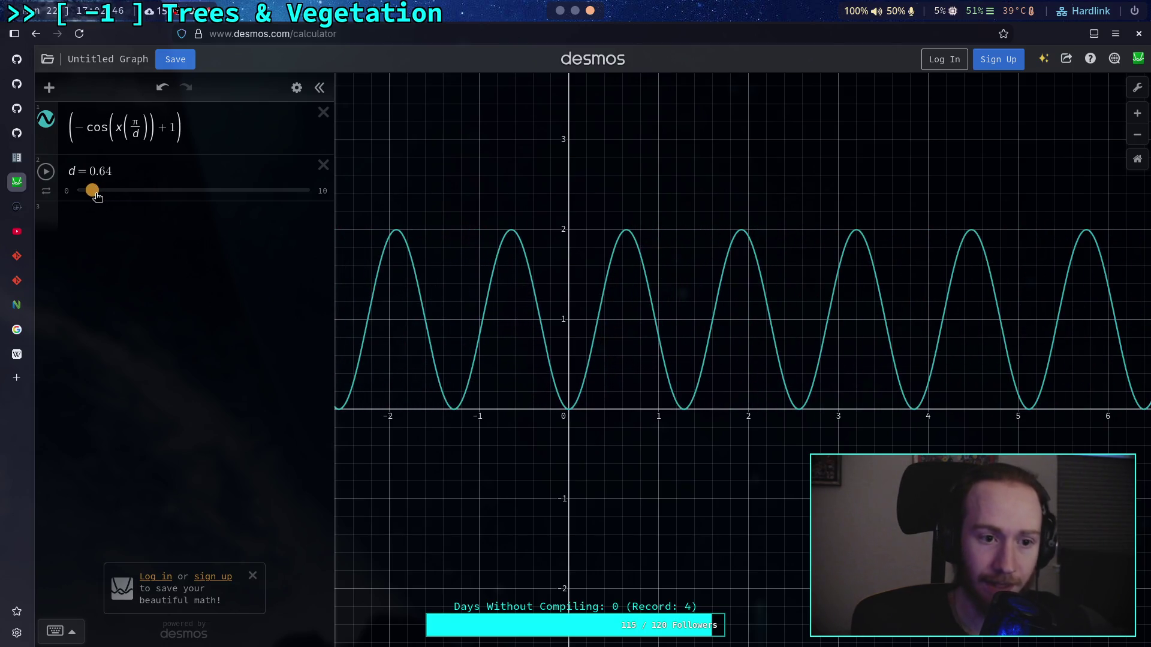
click(249, 127)
- Append the restriction {0<=x<=d} and check the curve endpoint's coordinates
text({)
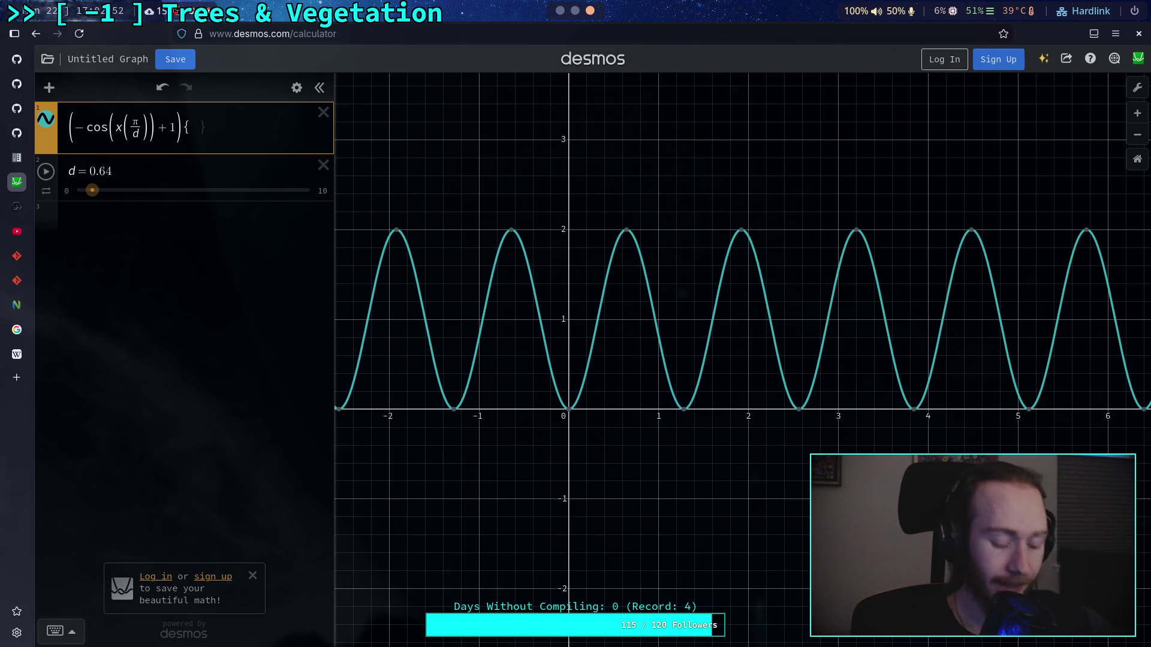
text(0<=x)
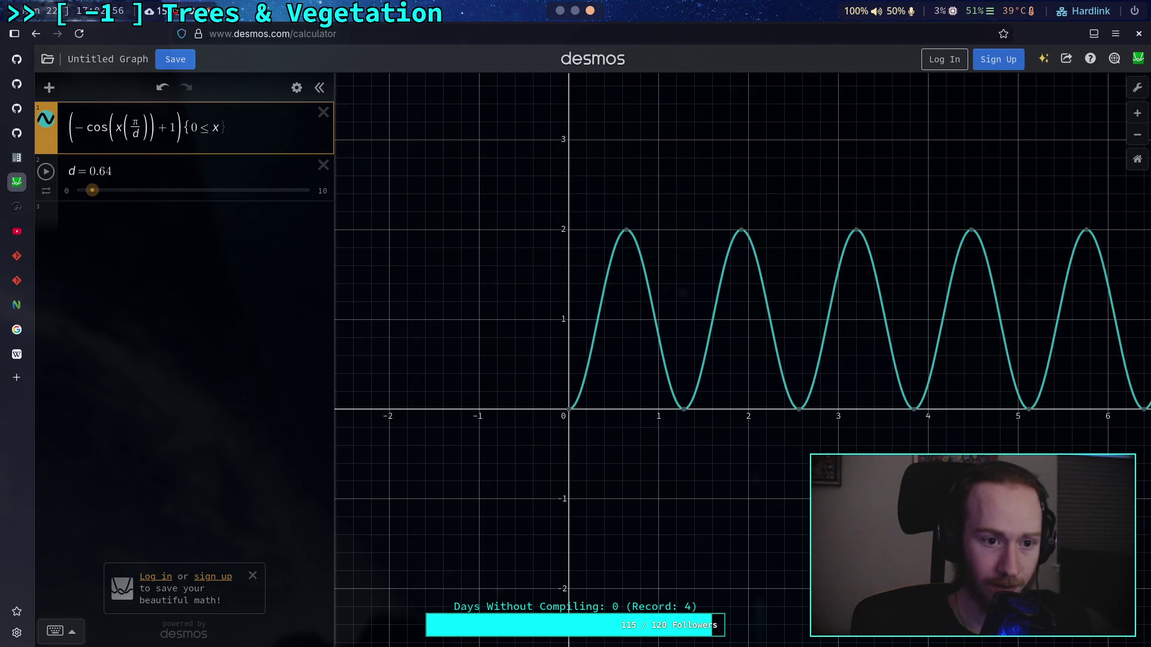
text(<=d)
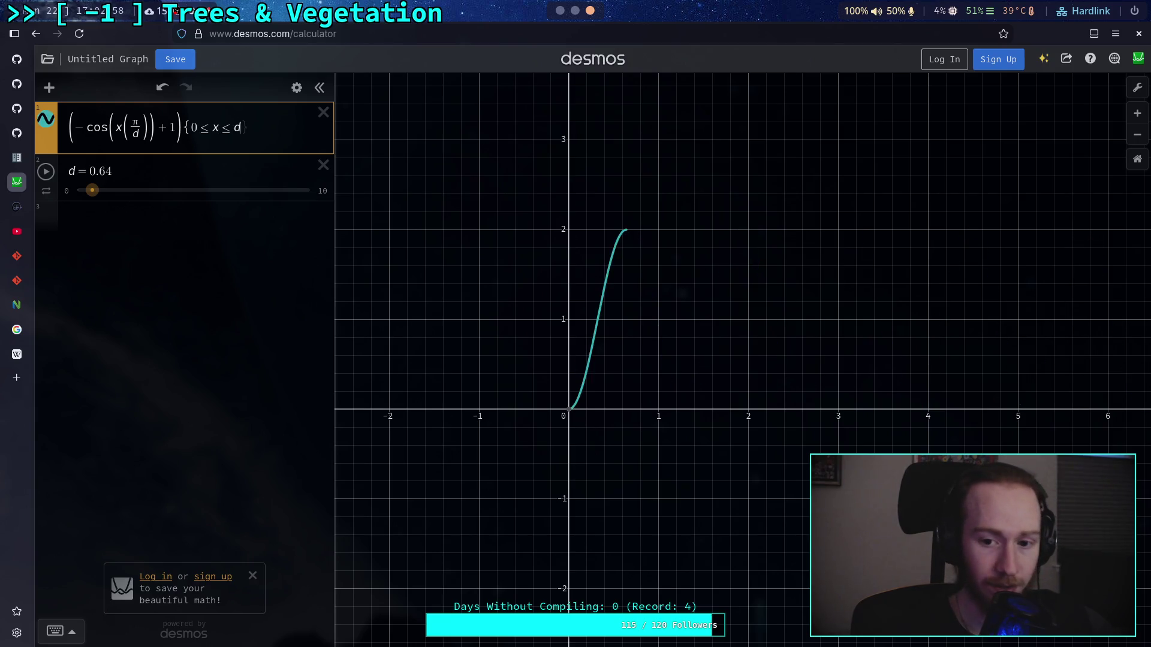
text(})
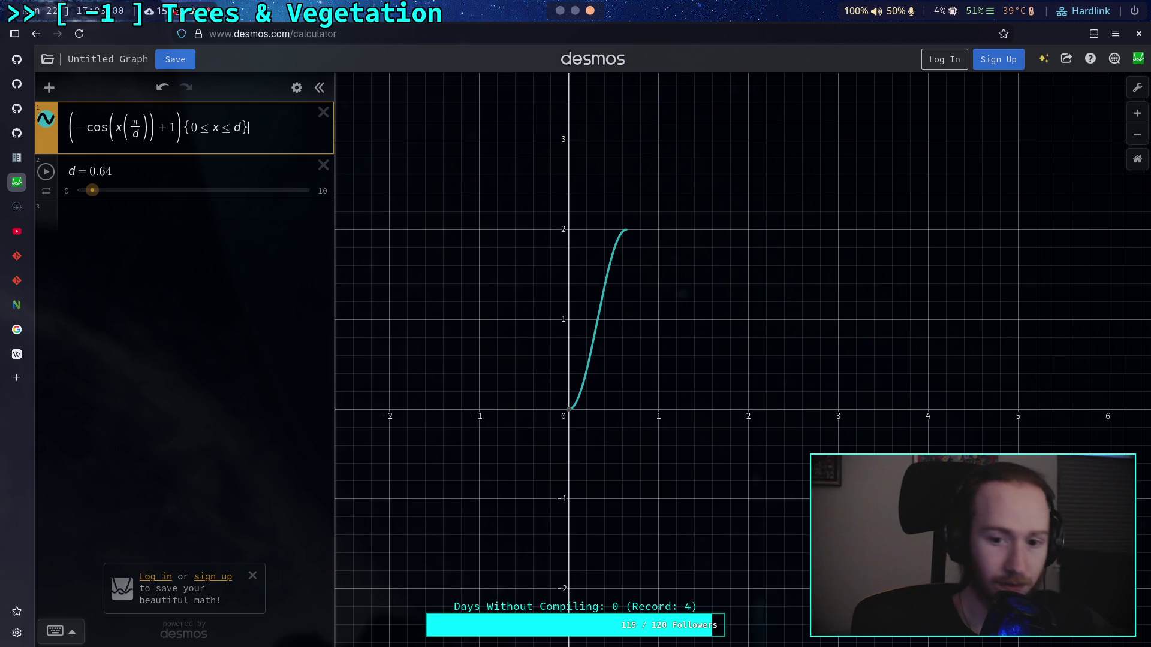
drag(627, 233, 624, 236)
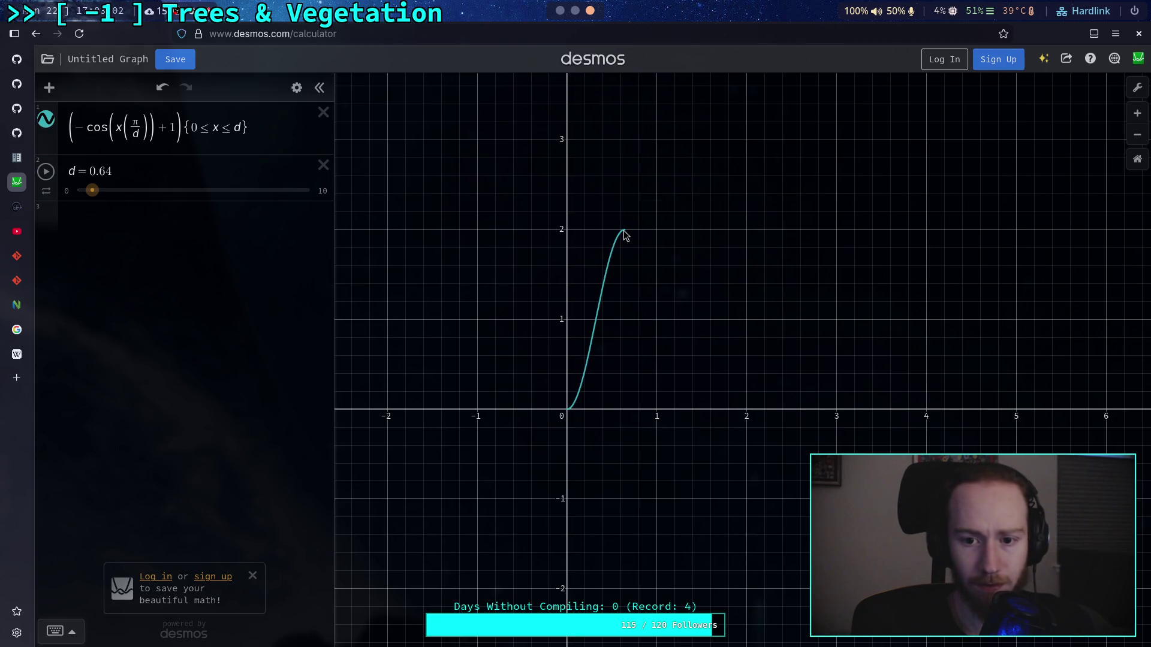
click(625, 232)
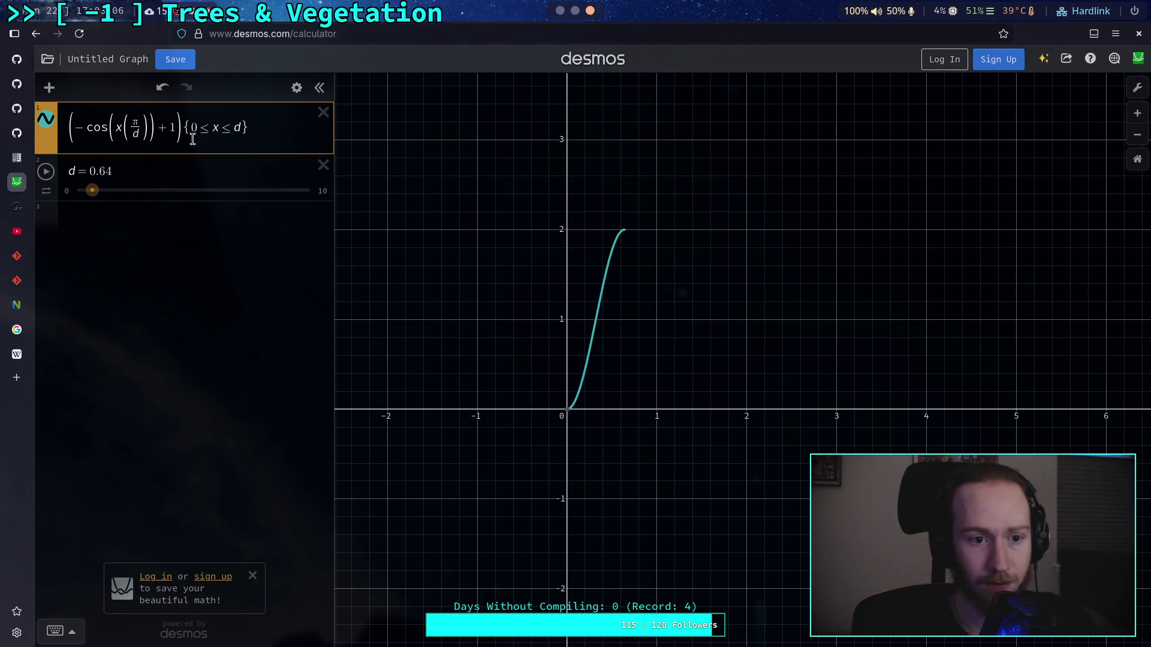
- Try 2π in the cosine fraction, then undo it back to π
click(136, 127)
text(2)
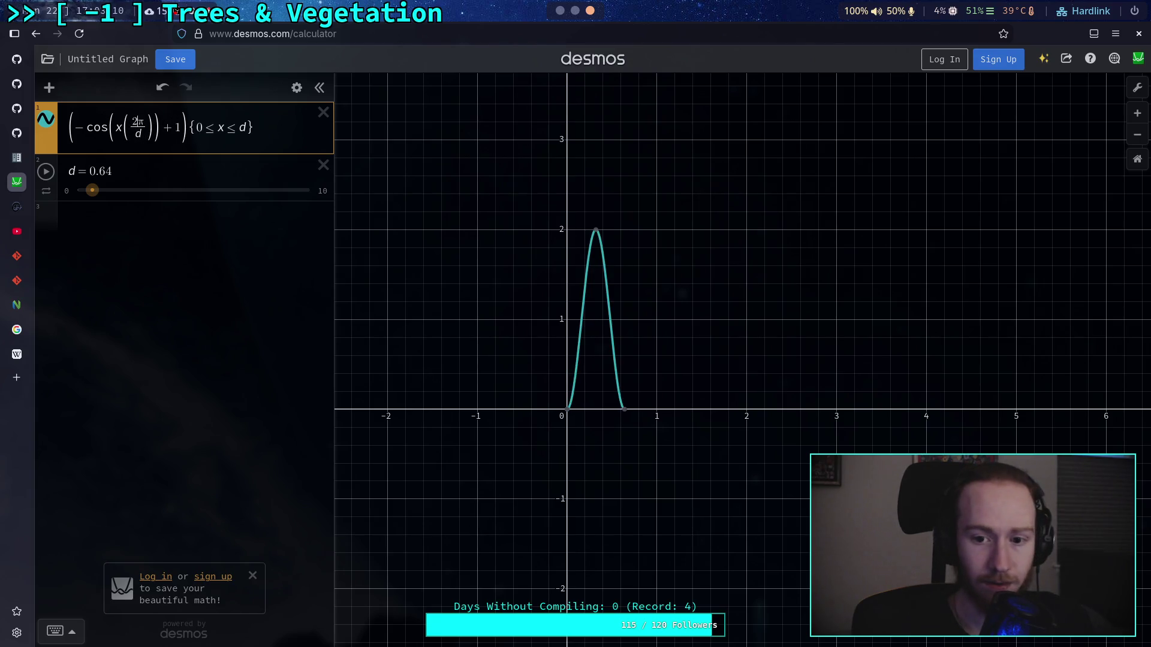
key(BackSpace)
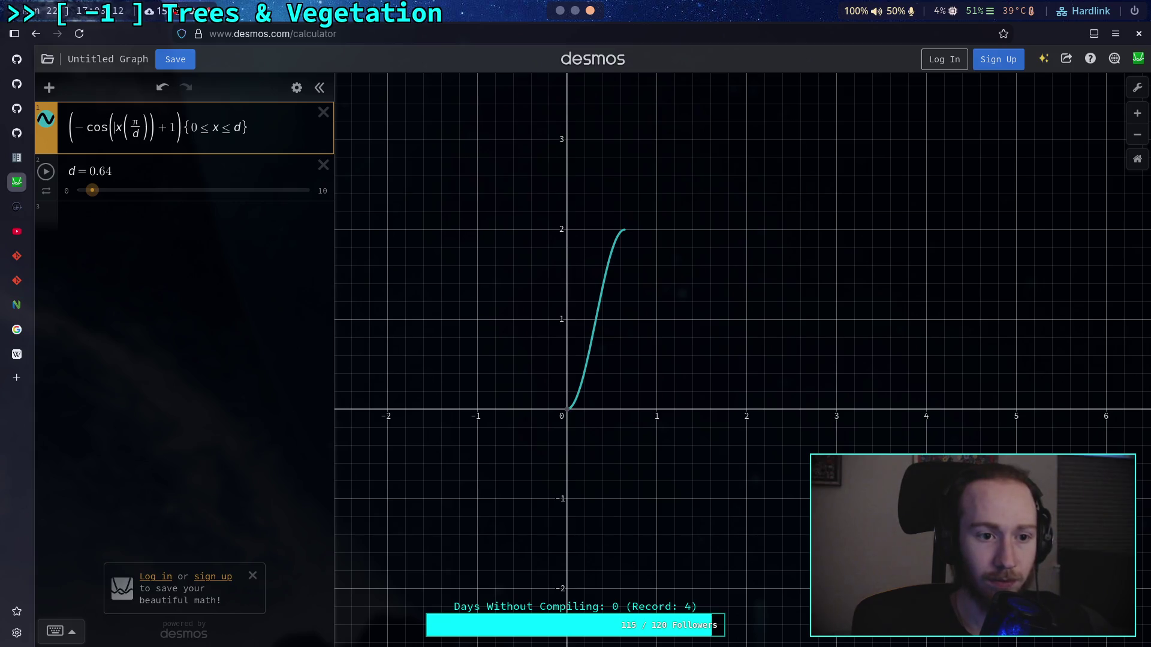
text(2)
key(BackSpace)
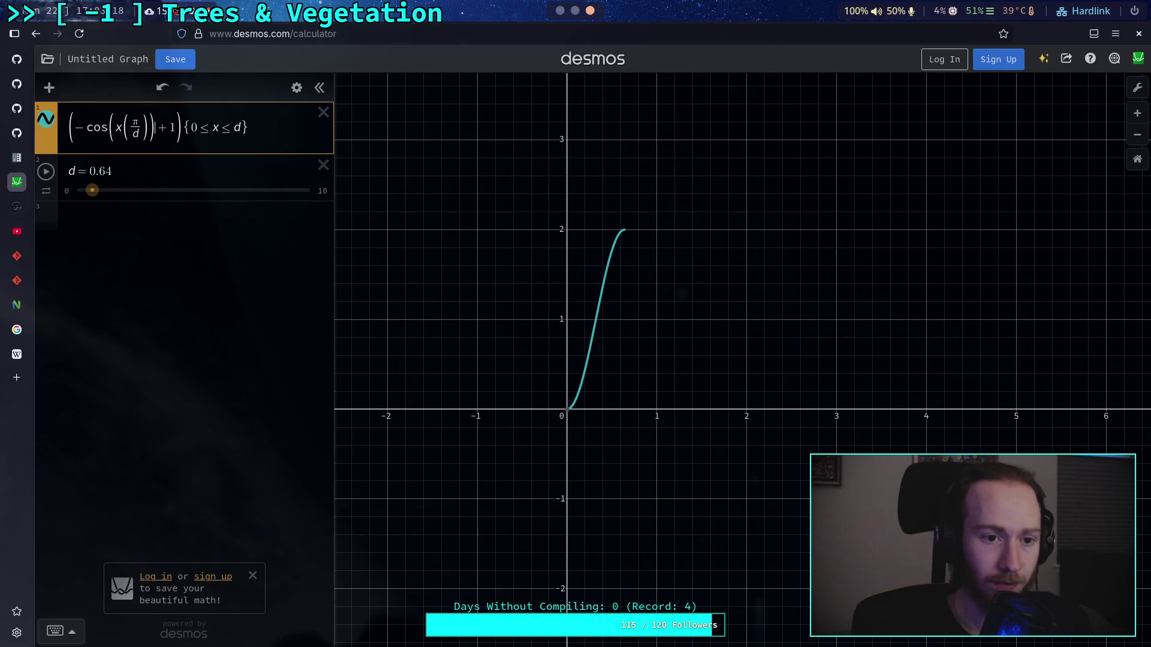
- Rewrite expression 1 as (−cos(x·π/d)+1)/2
text(/2)
key(Right)
key(Right)
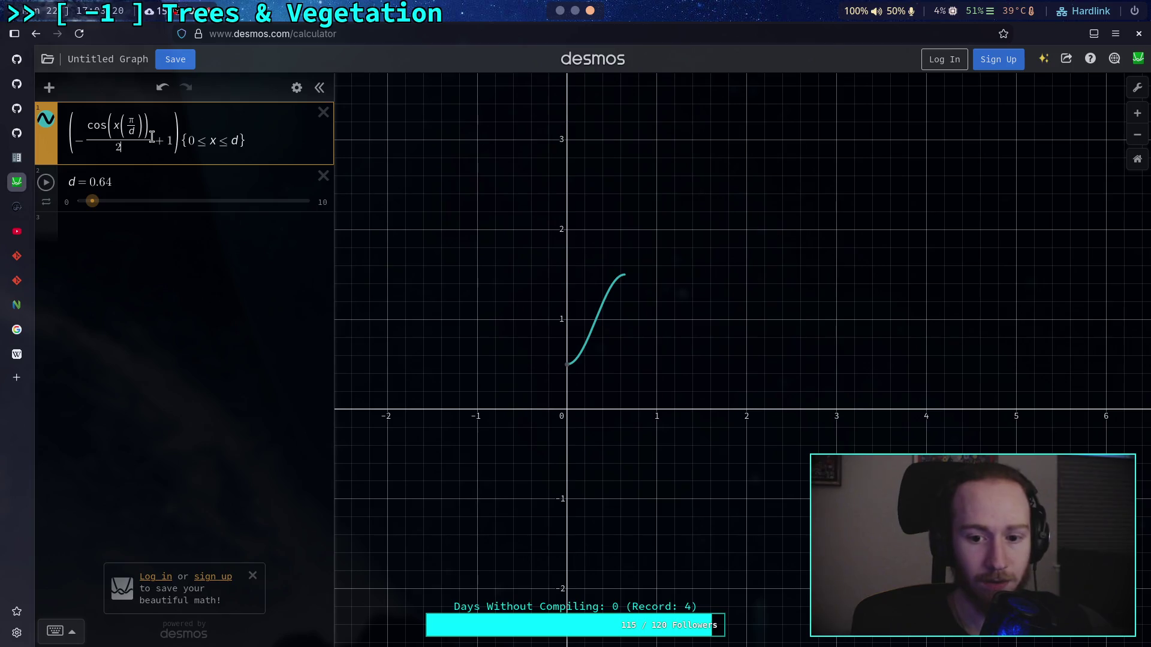
key(shift+Right)
click(127, 145)
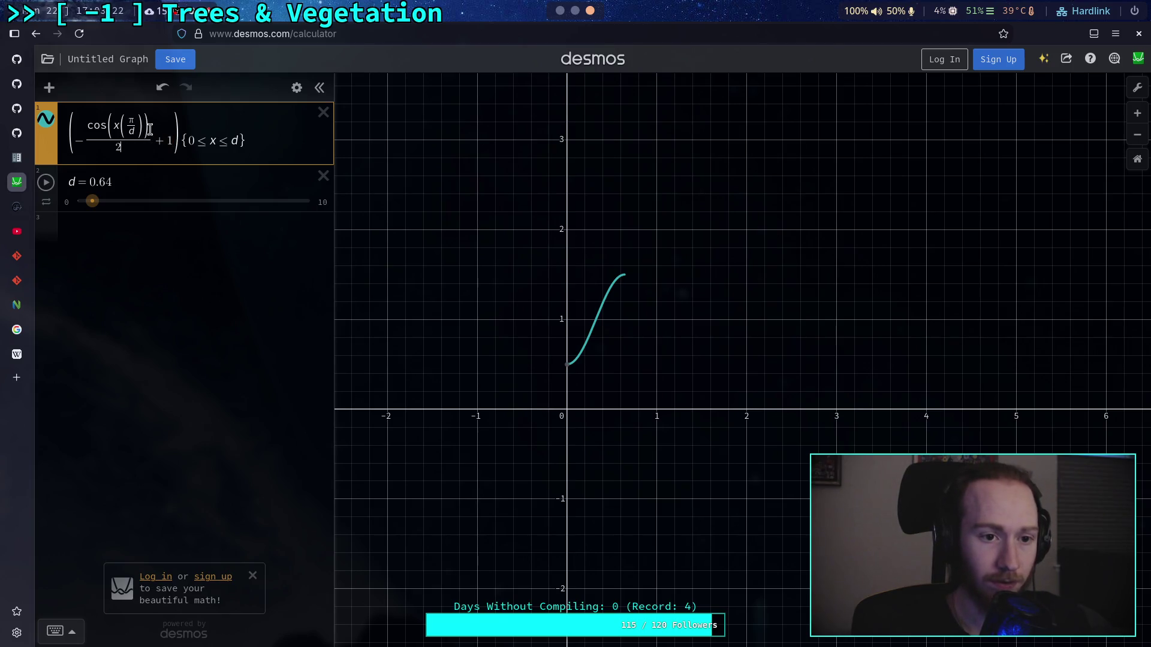
click(166, 124)
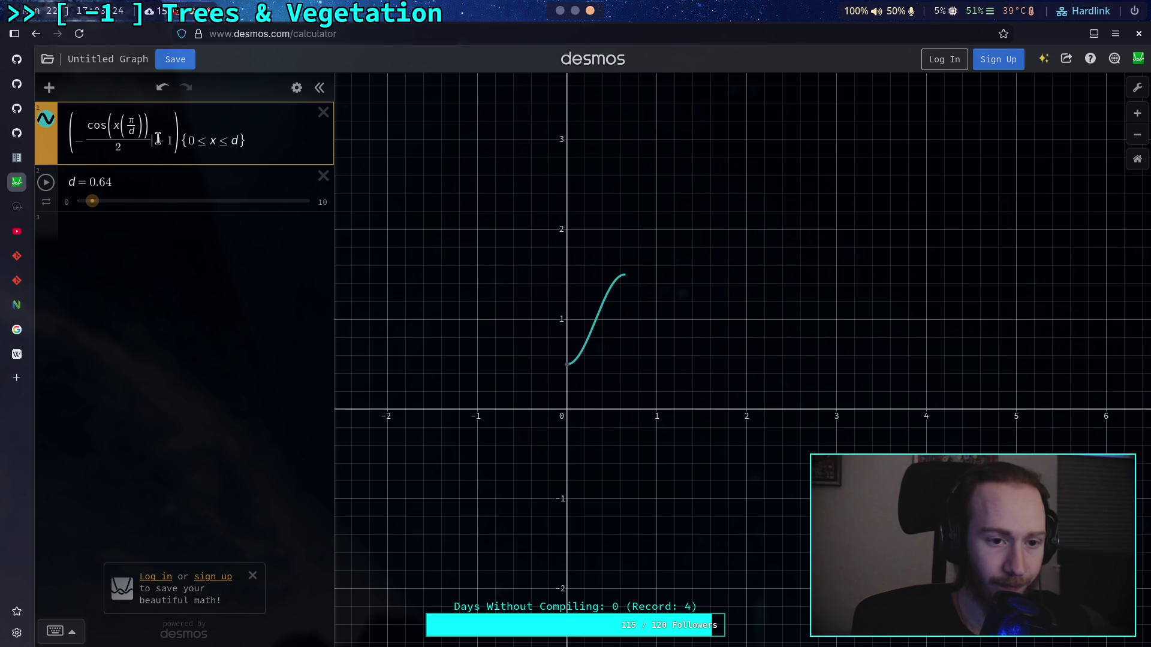
key(Delete)
key(Delete)
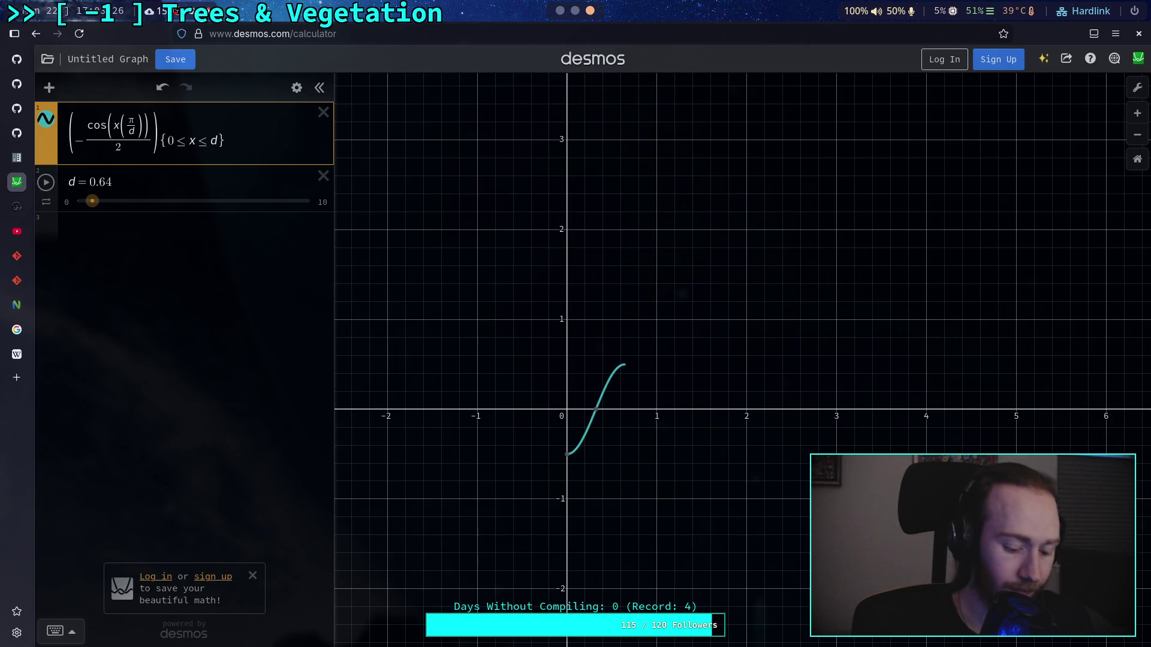
text(+1)
click(63, 141)
key(BackSpace)
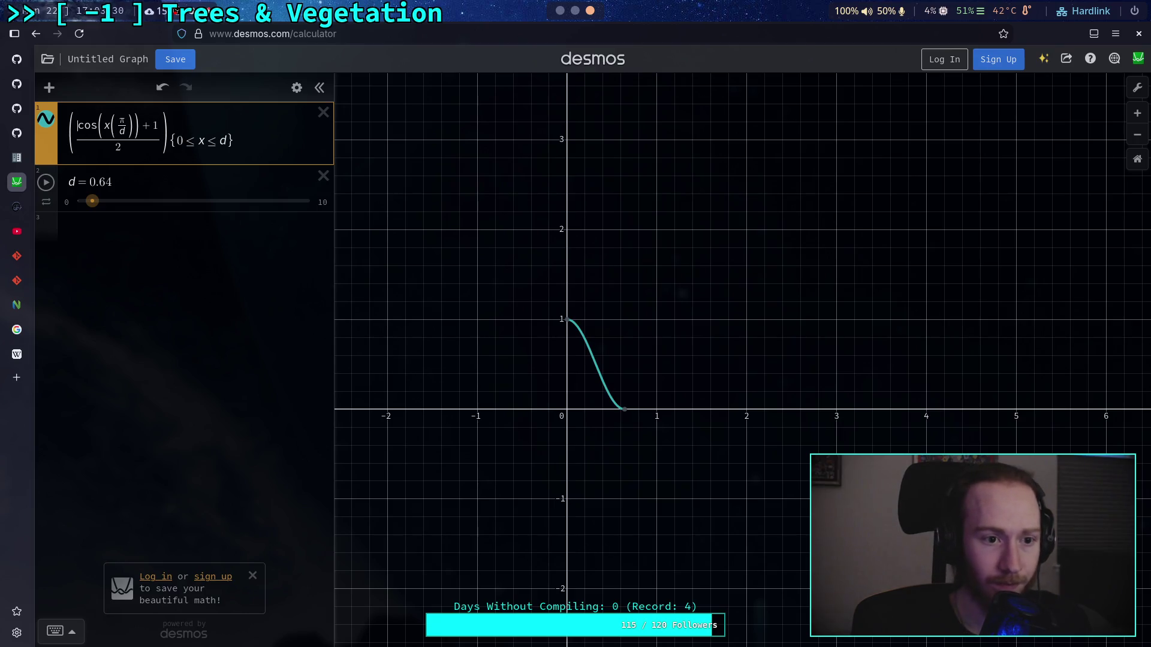
text(-)
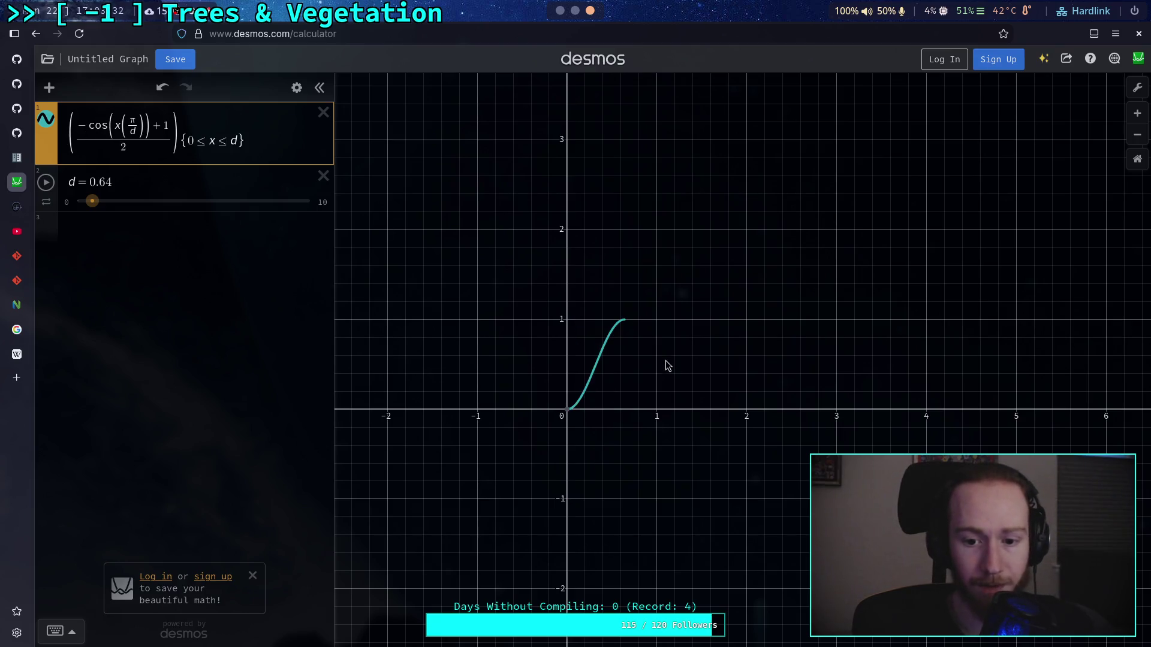
- Zoom in, set d to about 1.9, and trace the curve to its endpoint (1.9, 1)
scroll(639, 378, up, 2)
scroll(639, 379, up, 2)
scroll(644, 371, up, 2)
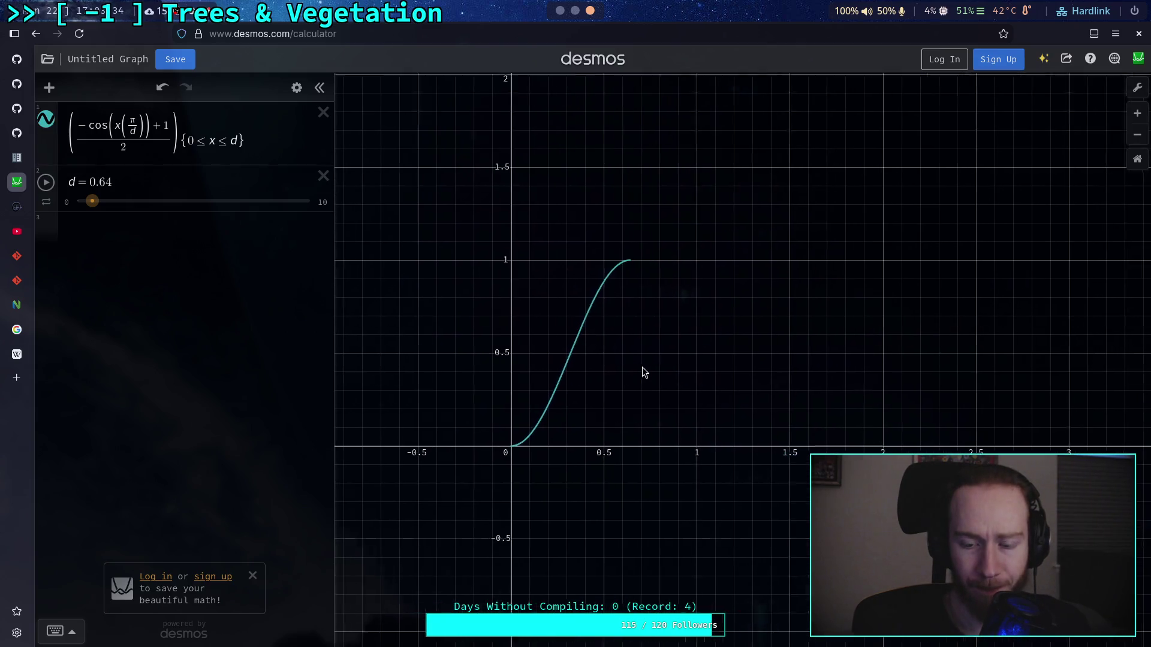
drag(93, 201, 139, 202)
scroll(561, 286, down, 2)
right_click(570, 288)
click(518, 264)
mouse_move(518, 264)
mouse_down()
mouse_move(527, 280)
mouse_move(573, 285)
mouse_up()
drag(138, 201, 122, 202)
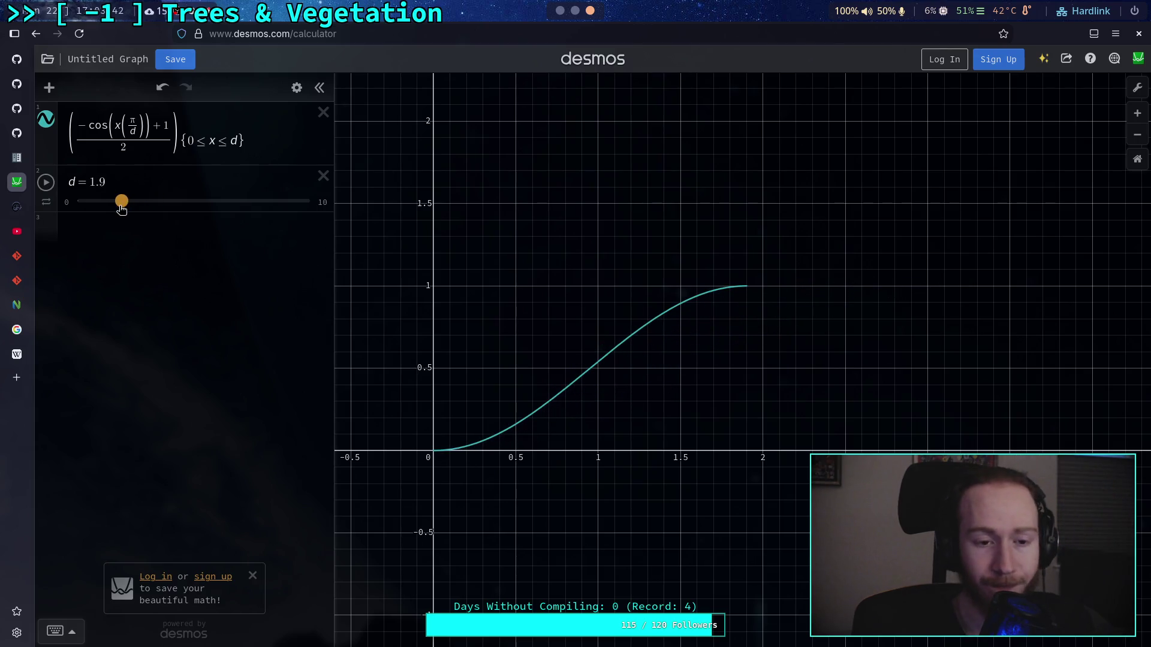
mouse_move(631, 336)
mouse_down()
mouse_move(750, 296)
mouse_move(738, 297)
mouse_up()
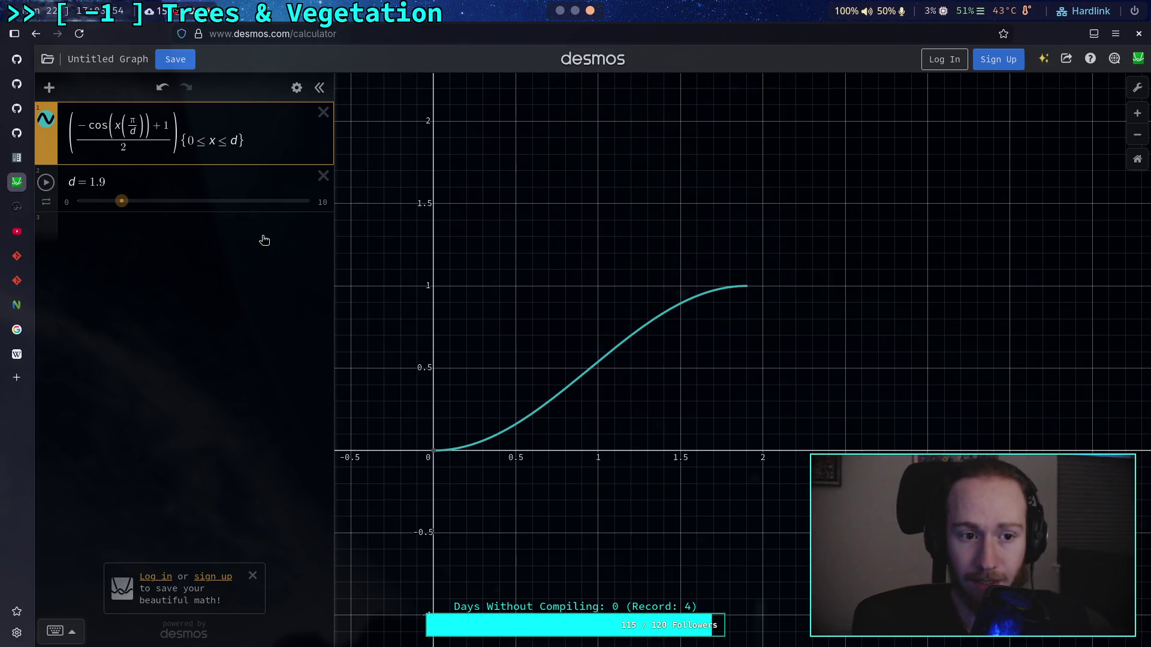
- Add tanh(x) as a third expression overlaying the cosine ease curve
click(224, 226)
text(tanh(x))
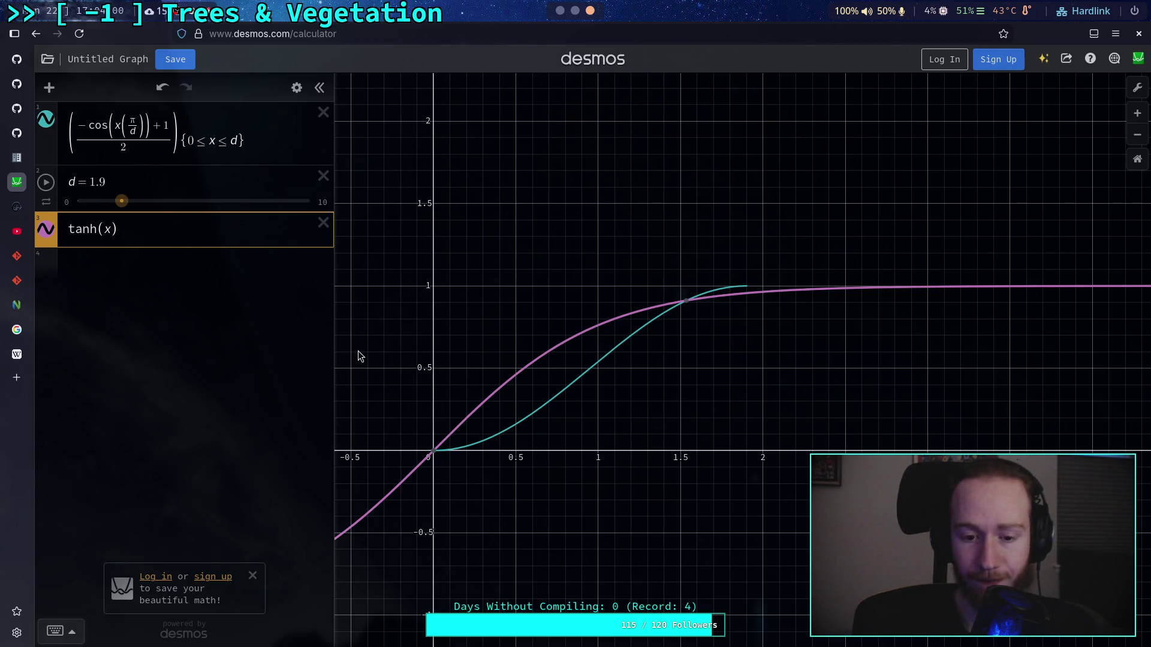
double_click(109, 232)
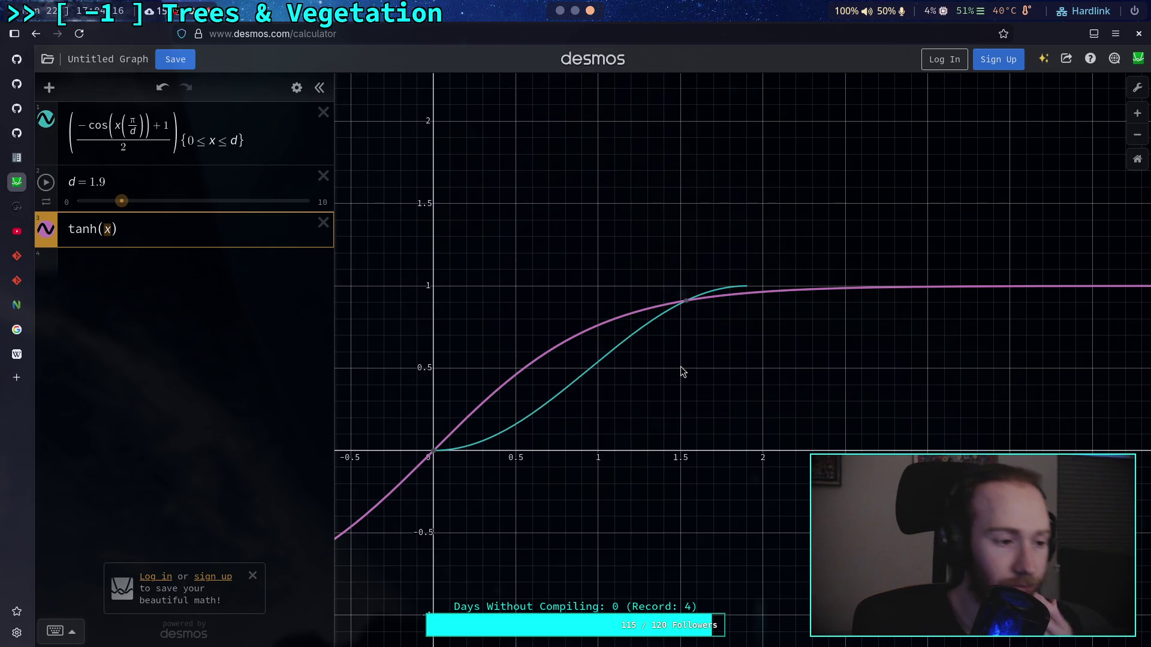
drag(123, 227, 66, 229)
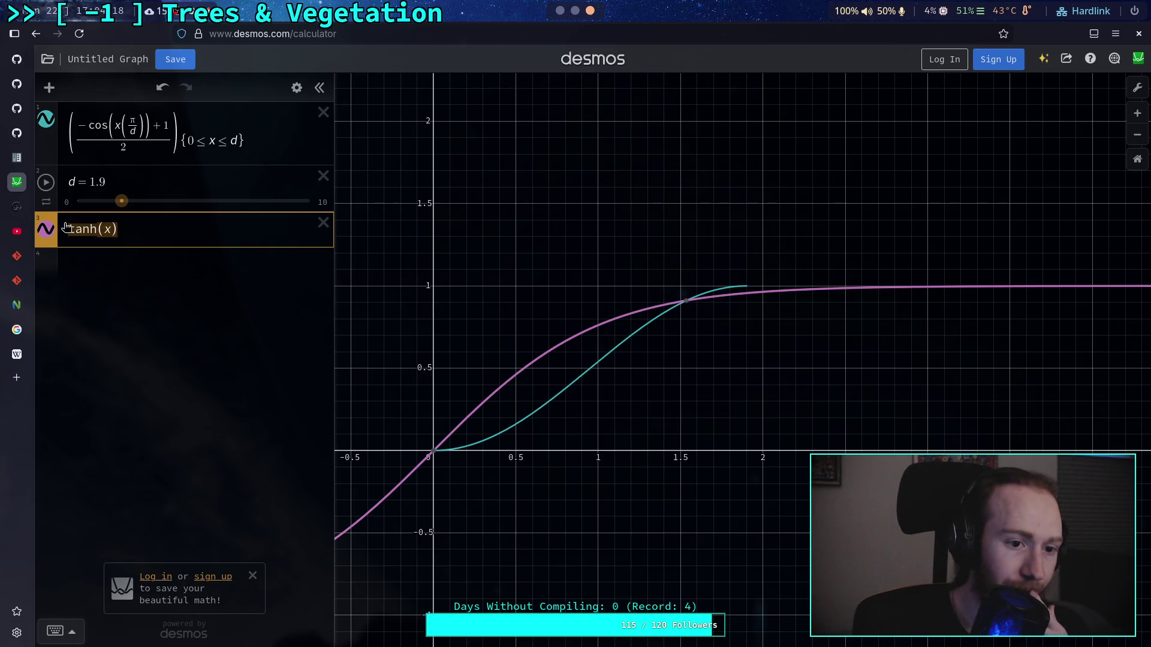
click(69, 145)
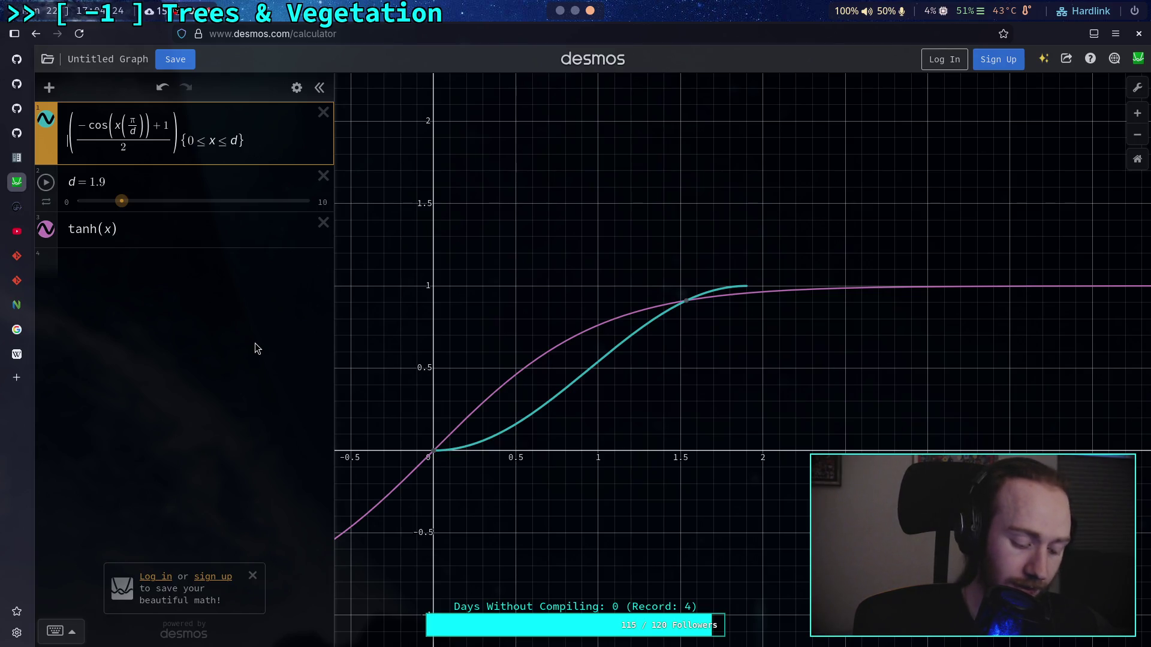
text(f(x)=)
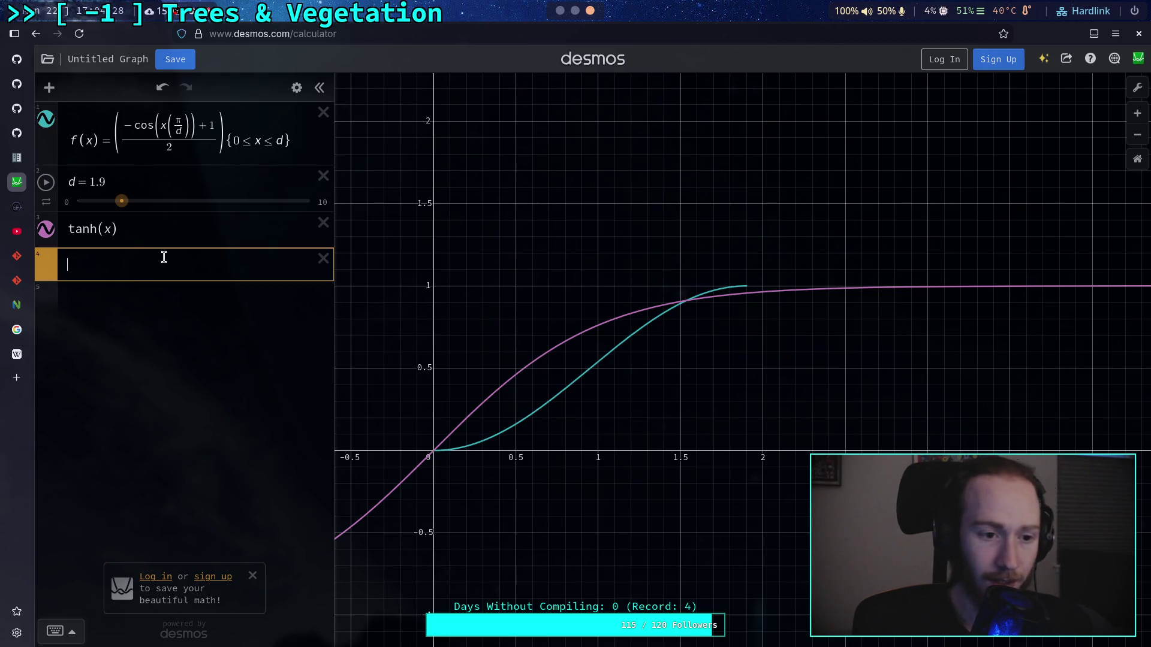
click(159, 258)
text(tan)
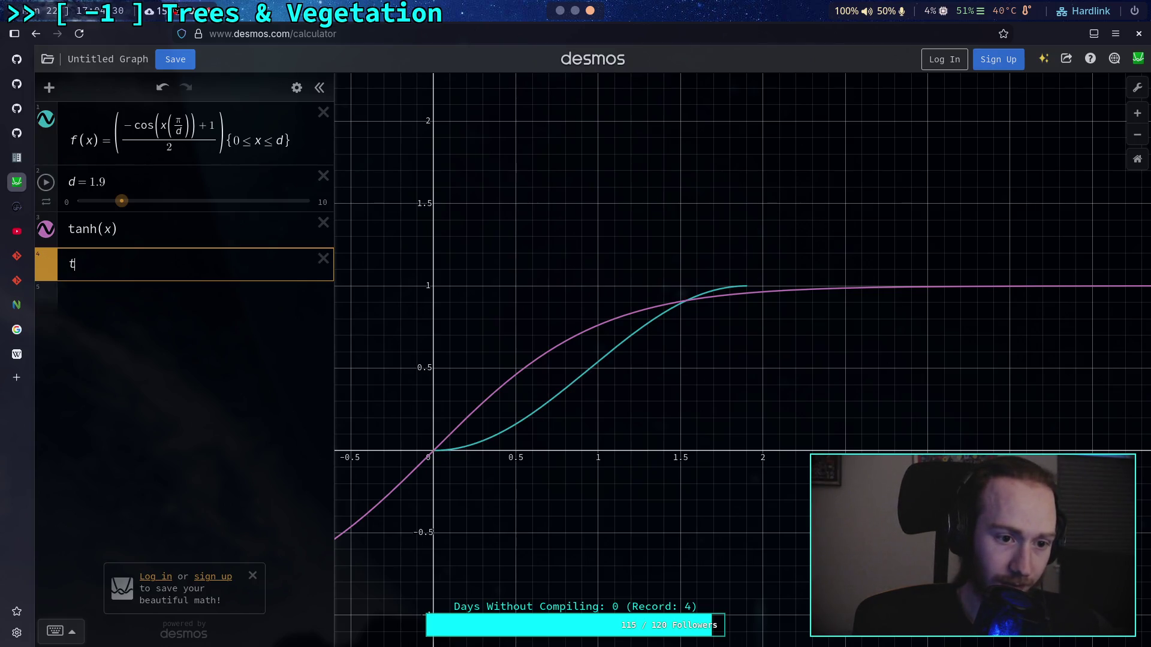
text(h(f(x))
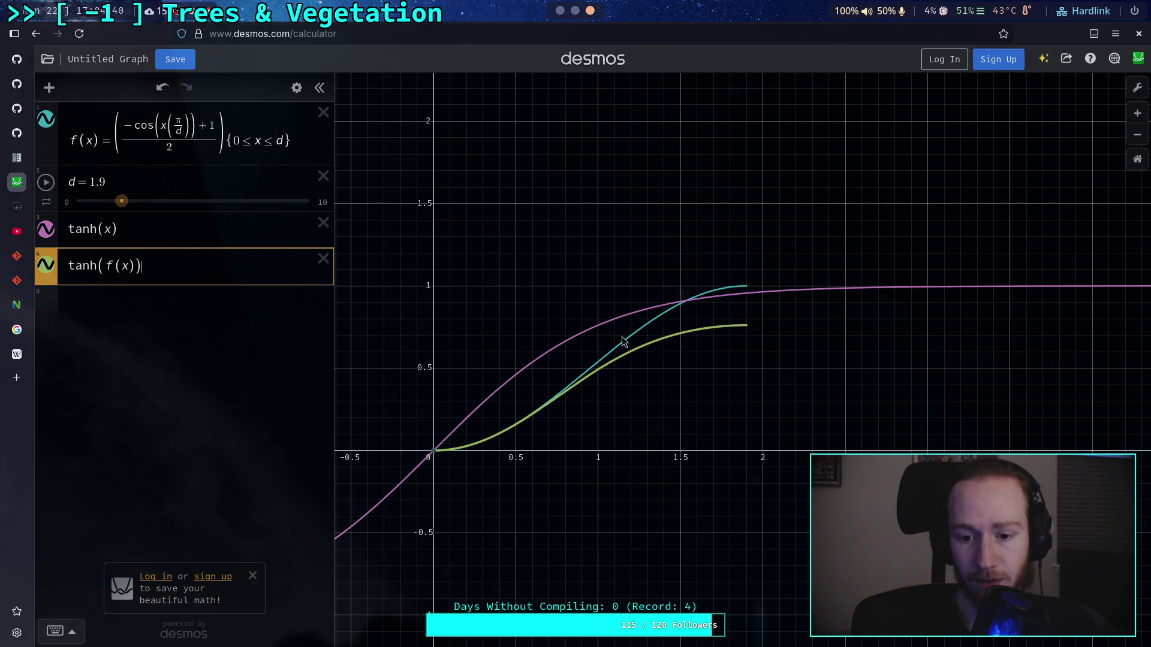
click(599, 327)
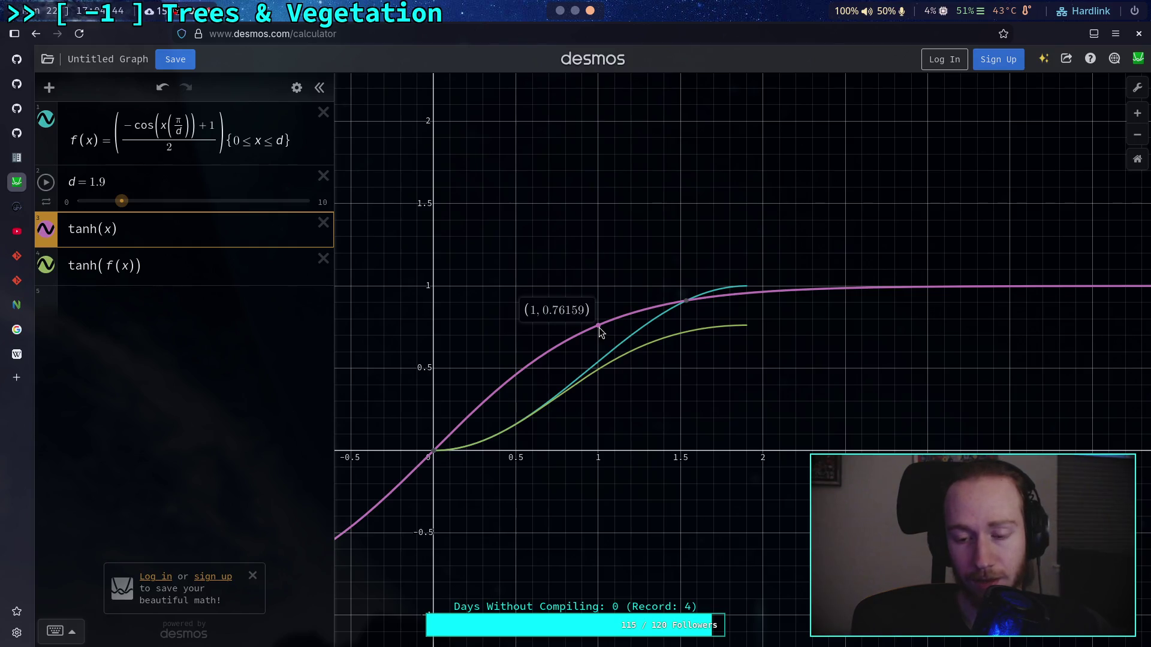
click(737, 327)
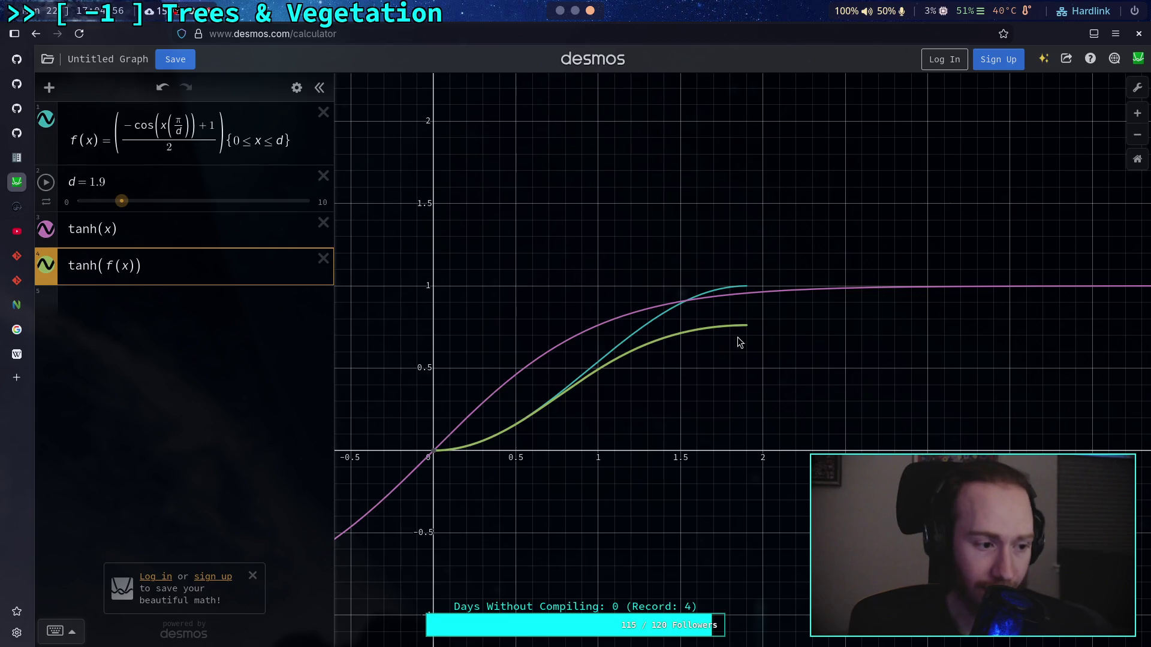
mouse_move(747, 326)
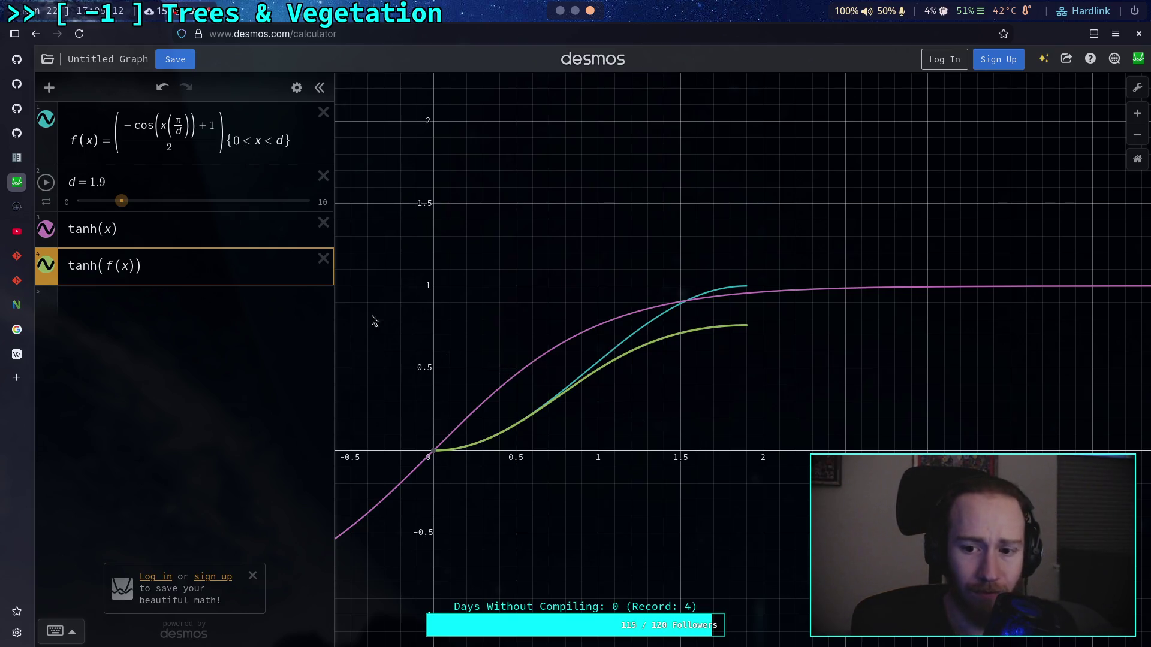
- Remove f(x)'s empty denominator and hide the f(x) and tanh(x) curves
click(168, 147)
key(BackSpace)
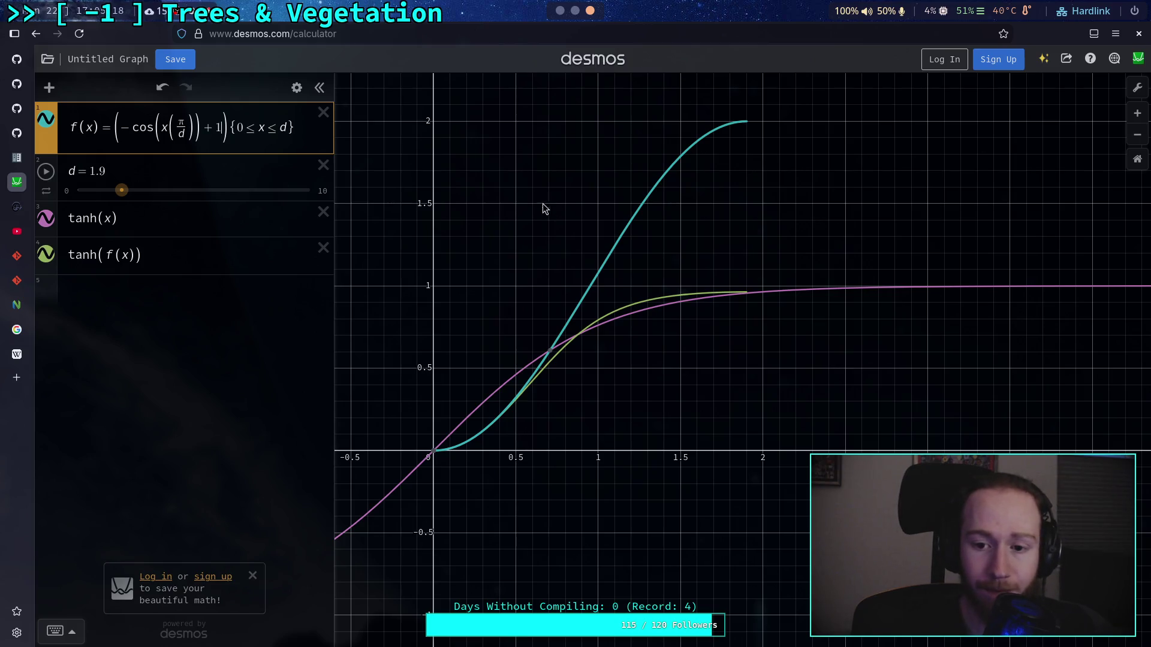
drag(638, 303, 658, 299)
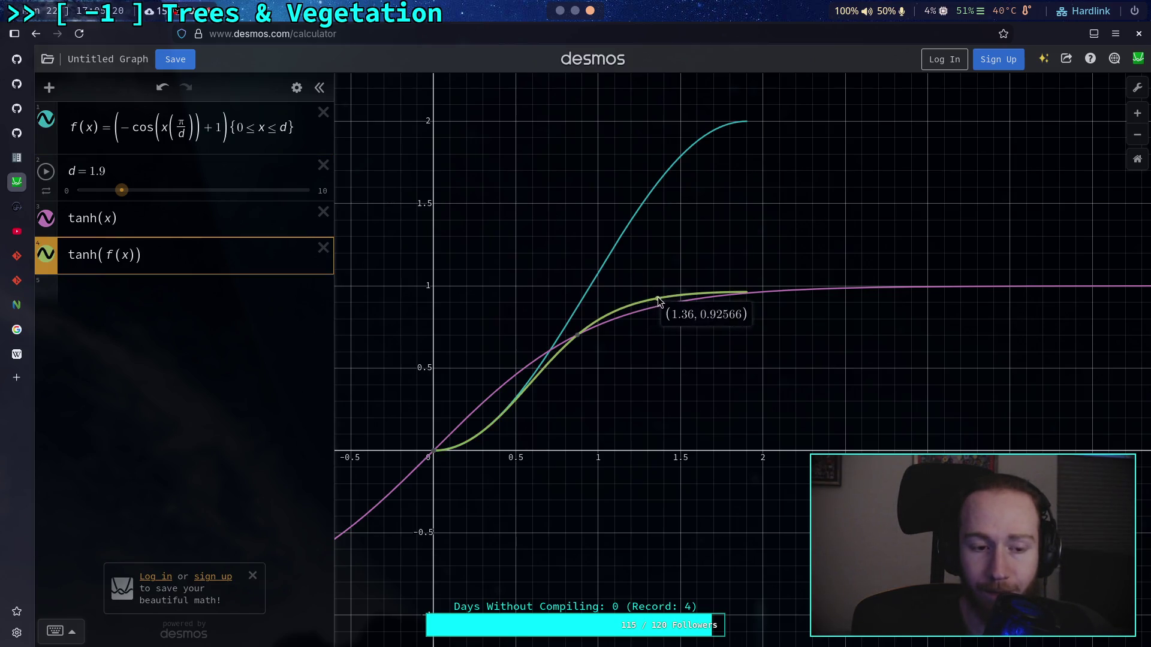
click(46, 119)
click(46, 218)
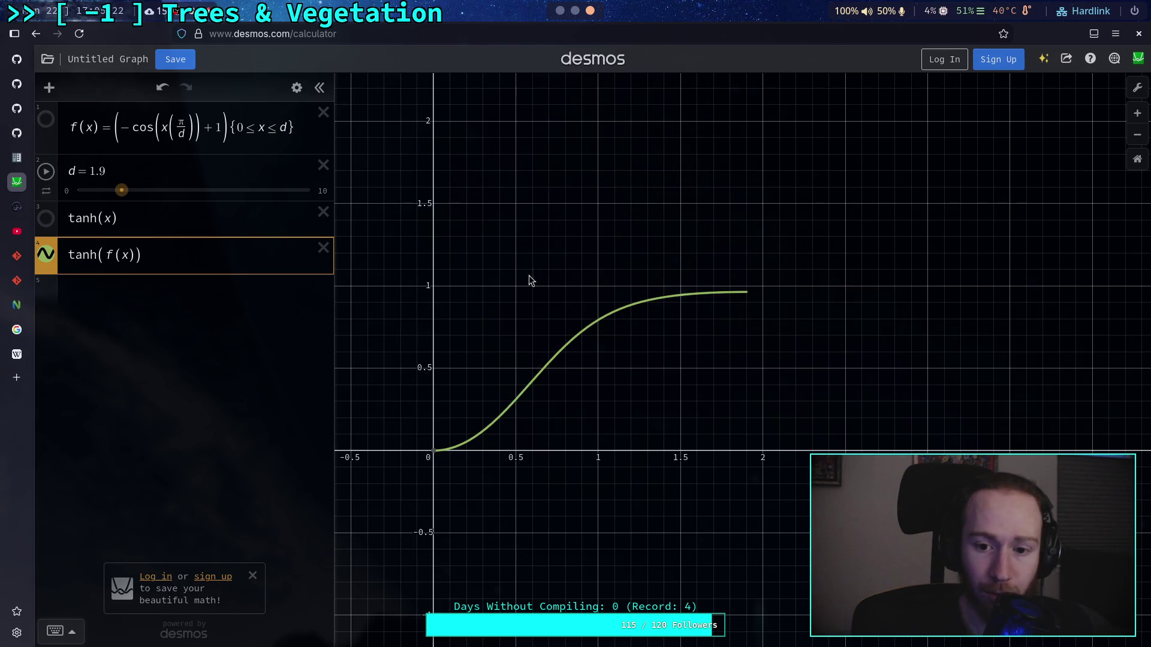
drag(582, 334, 747, 295)
- Try +0.1 as f(x)'s added constant, then restore +1
click(218, 133)
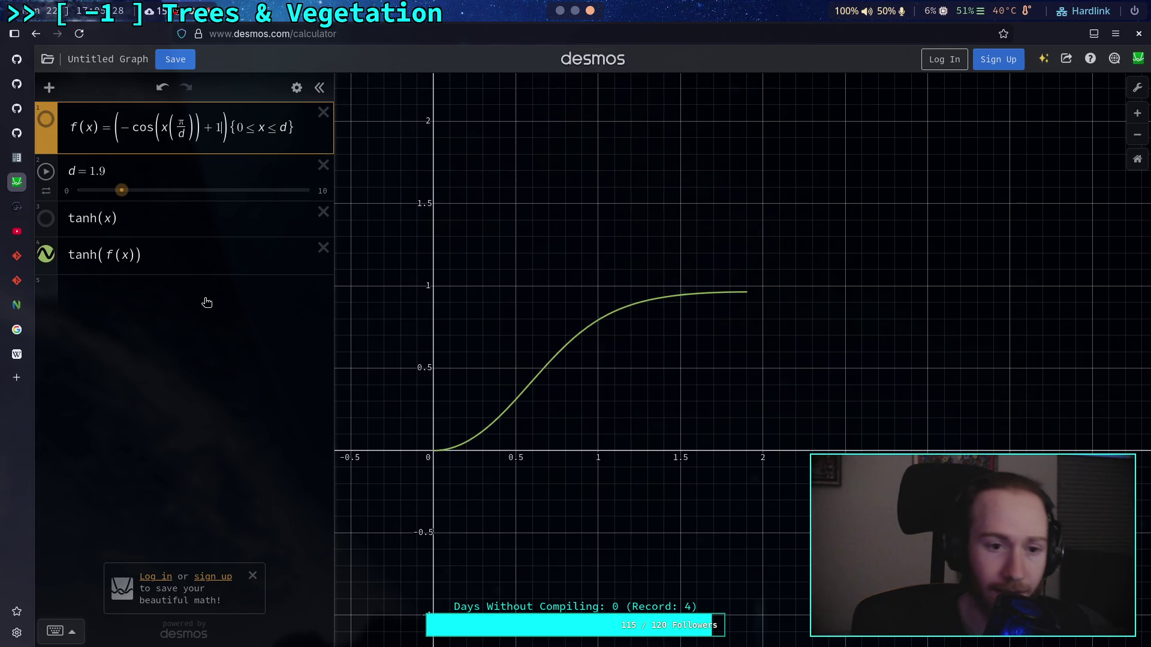
key(BackSpace)
text(0.1)
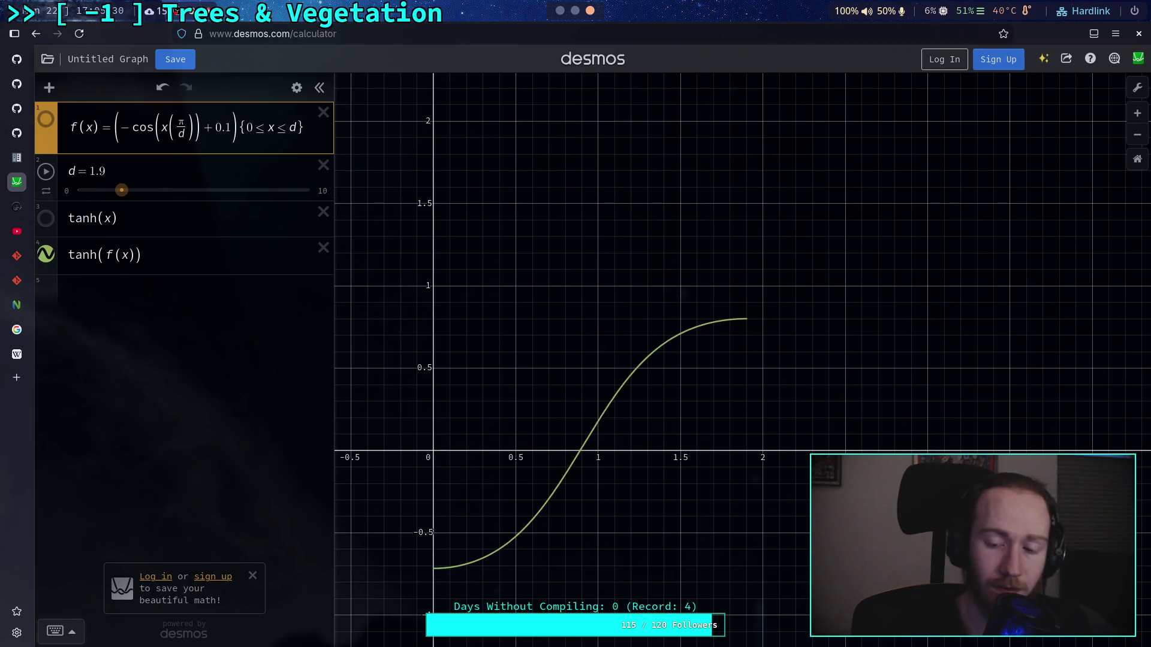
key(BackSpace)
key(BackSpace)
key(BackSpace)
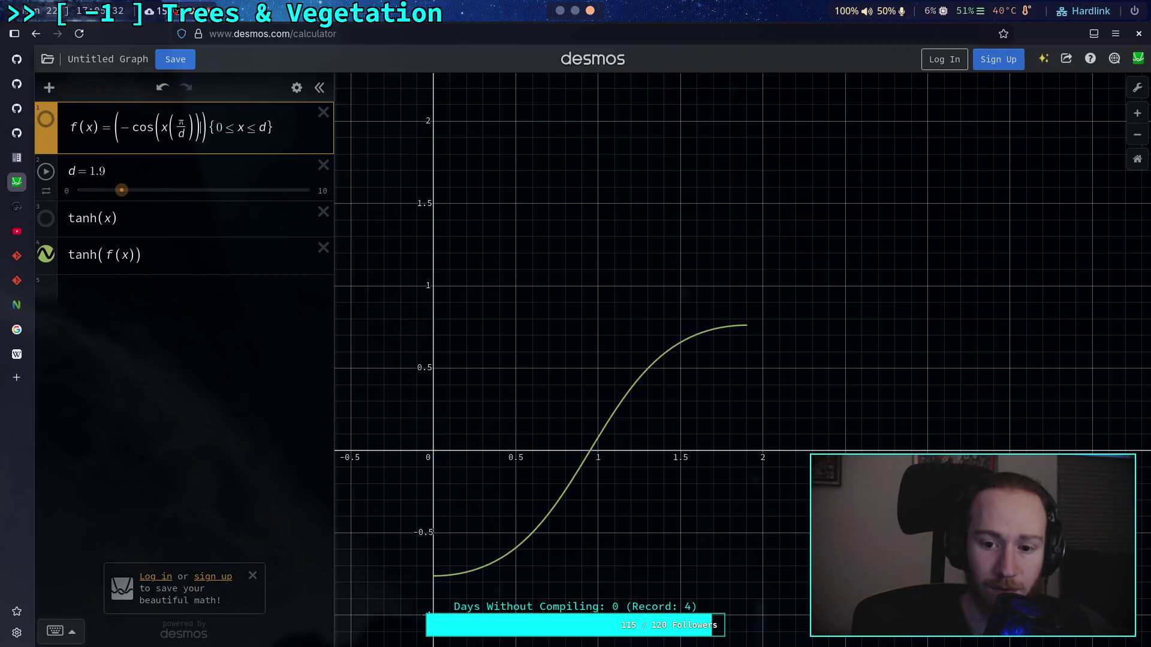
text(+1)
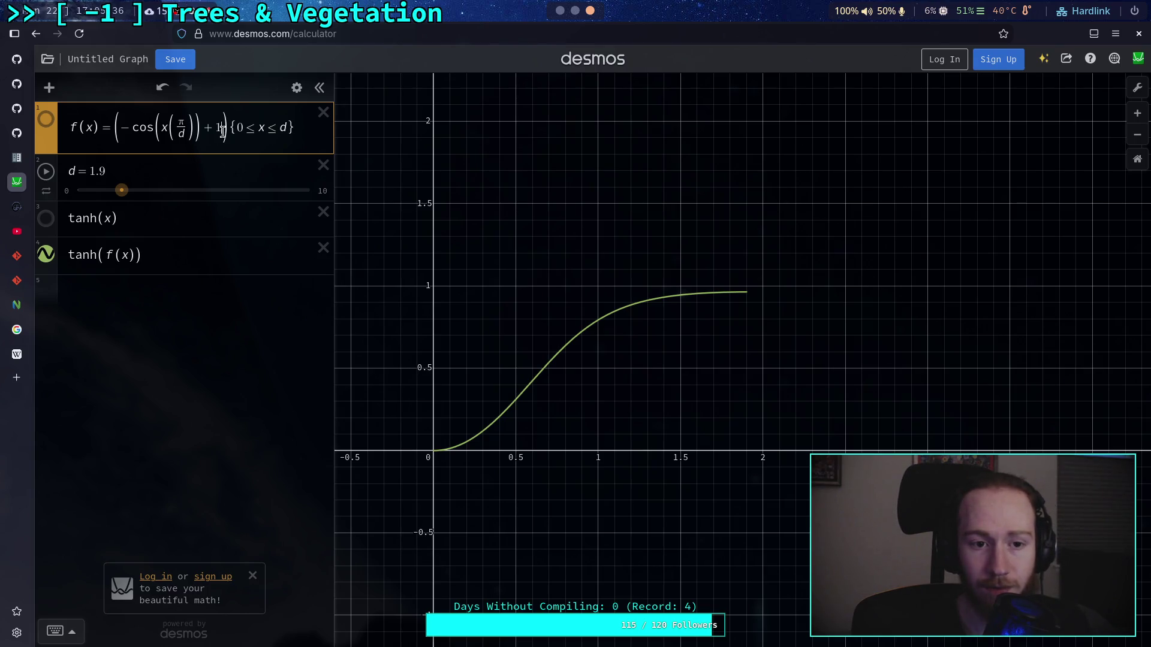
- Divide the body of f(x) by a denominator, trying 2.1, 2, 1.5, then 2
key(Home)
key(shift+Right)
mouse_move(202, 133)
mouse_down()
mouse_move(221, 129)
mouse_move(122, 129)
mouse_up()
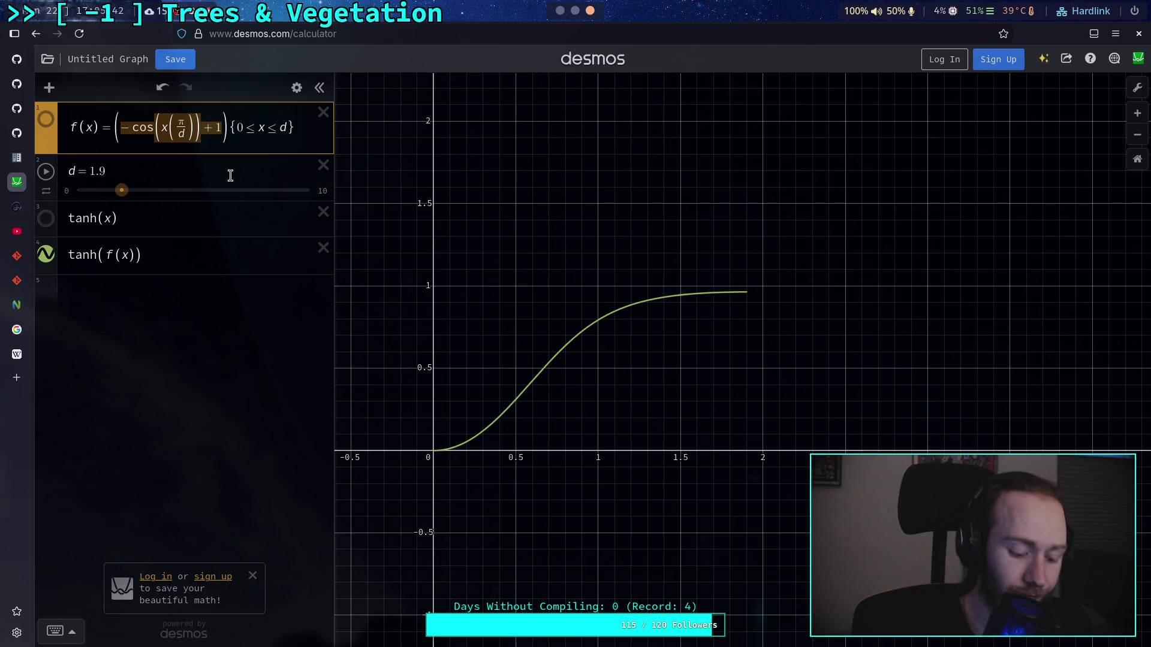
text(/2)
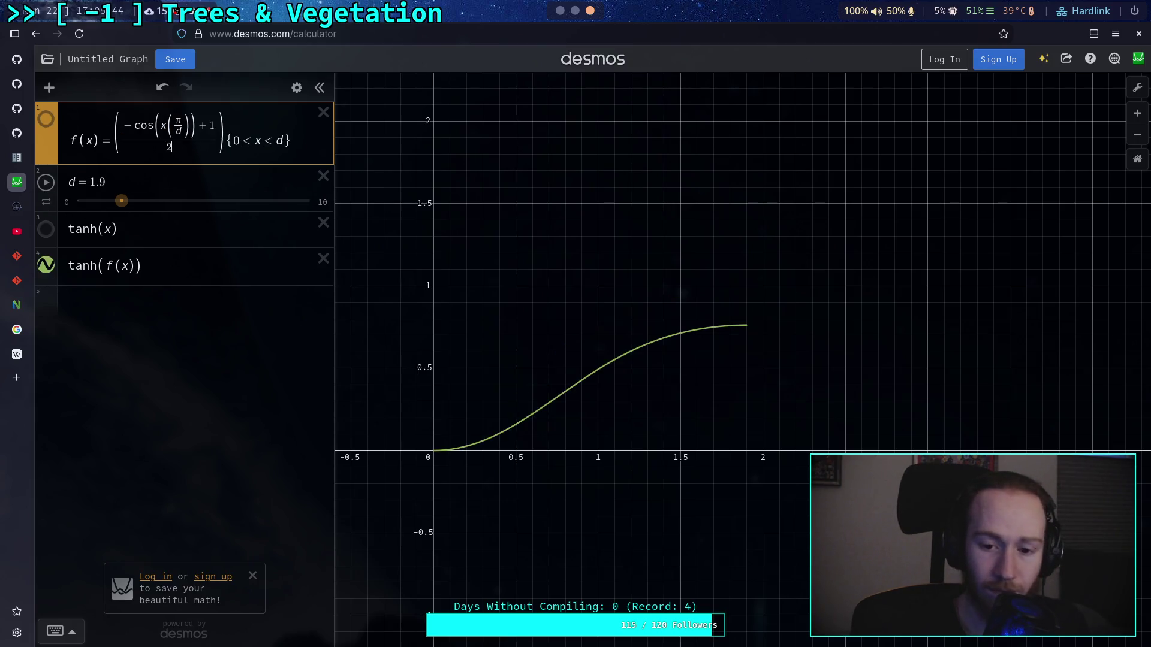
text(.1)
key(BackSpace)
key(BackSpace)
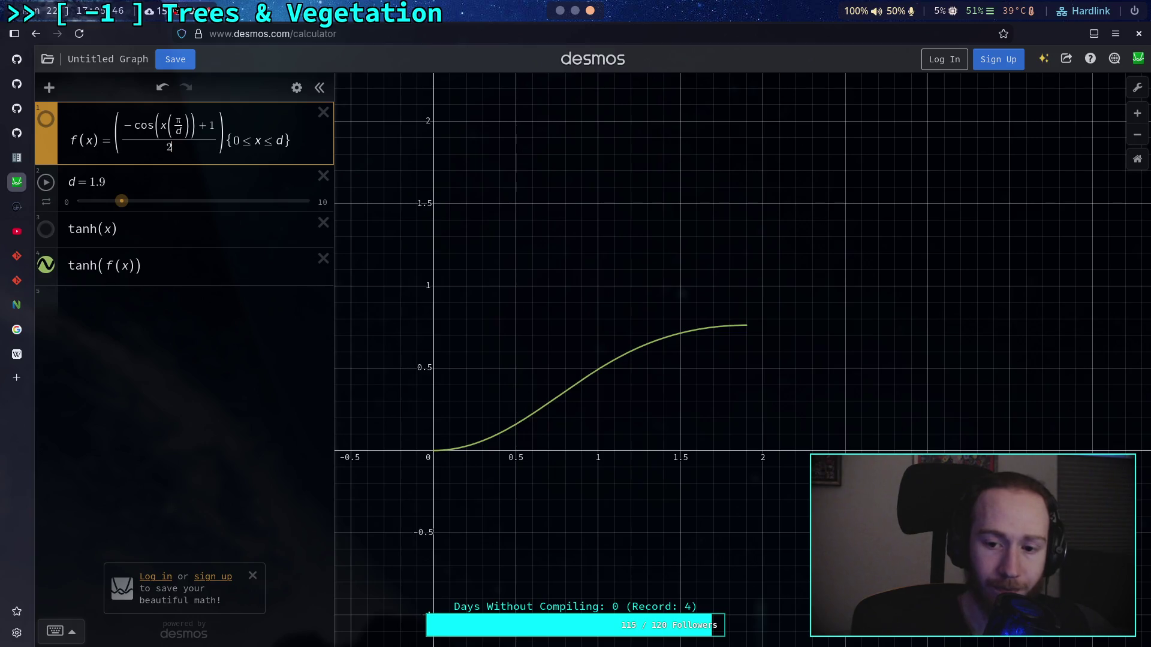
key(BackSpace)
text(1.5)
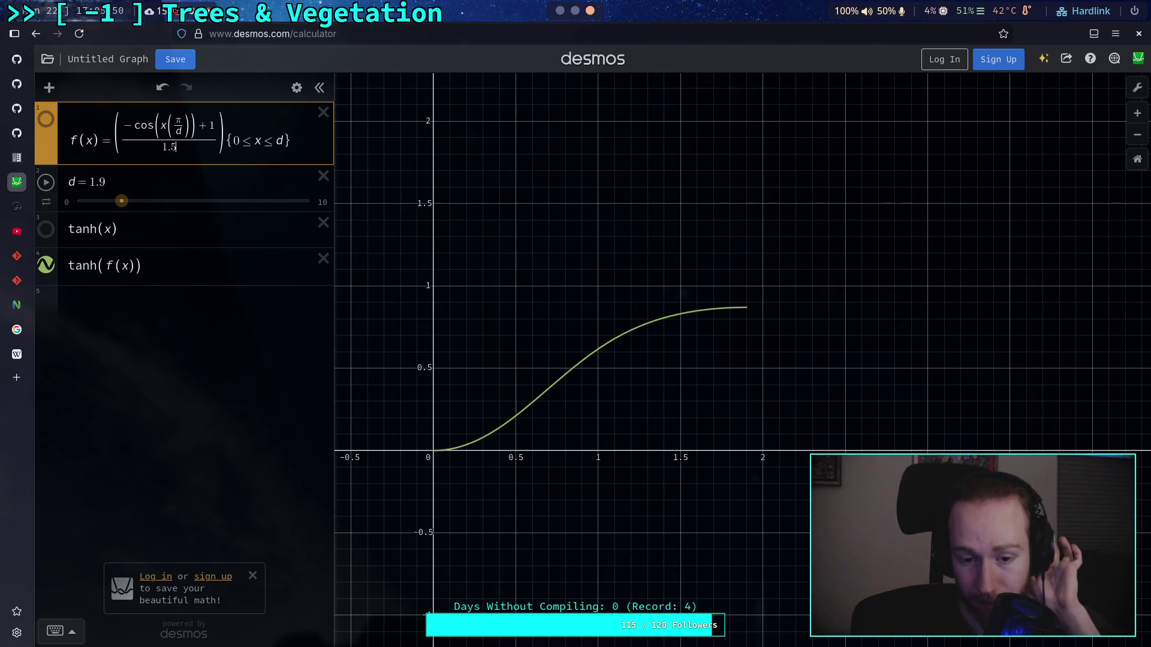
key(BackSpace)
key(BackSpace)
text(2)
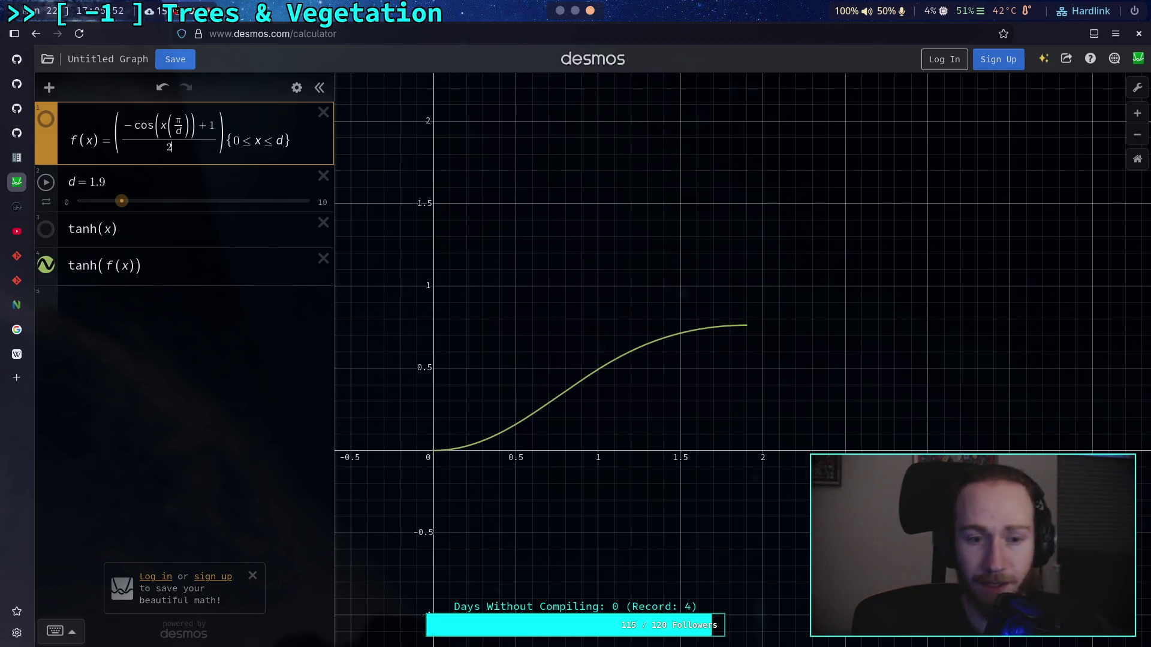
- Try 1.5 as the denominator again and trace tanh(f(x)) to its endpoint
click(696, 328)
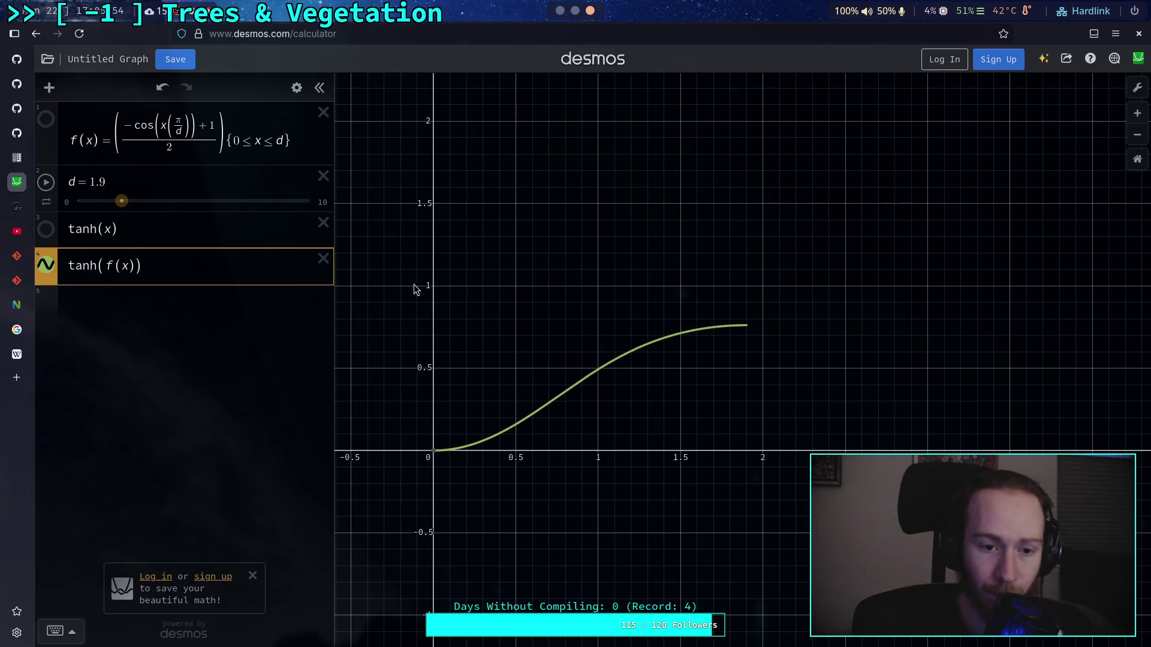
click(179, 146)
key(BackSpace)
text(1.5)
drag(731, 308, 749, 307)
drag(177, 146, 161, 147)
- Set f(x)'s denominator to 0.5e and raise d from 1.9 to 3.2
text(0.5e)
drag(617, 330, 750, 305)
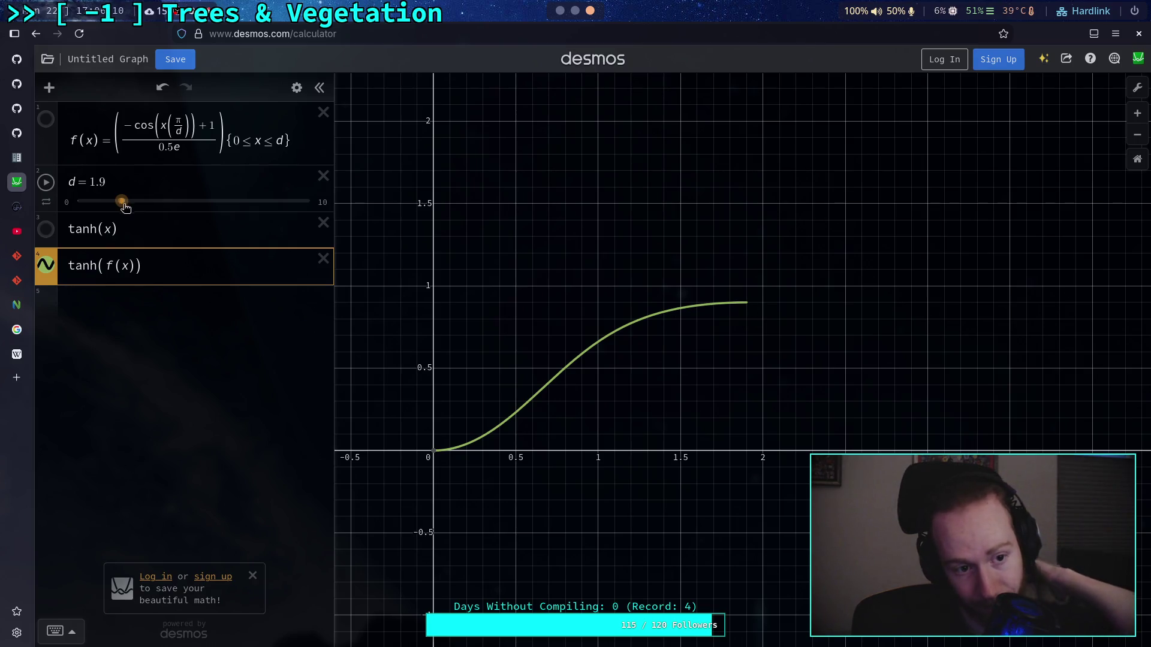
click(116, 187)
drag(122, 202, 153, 204)
click(962, 302)
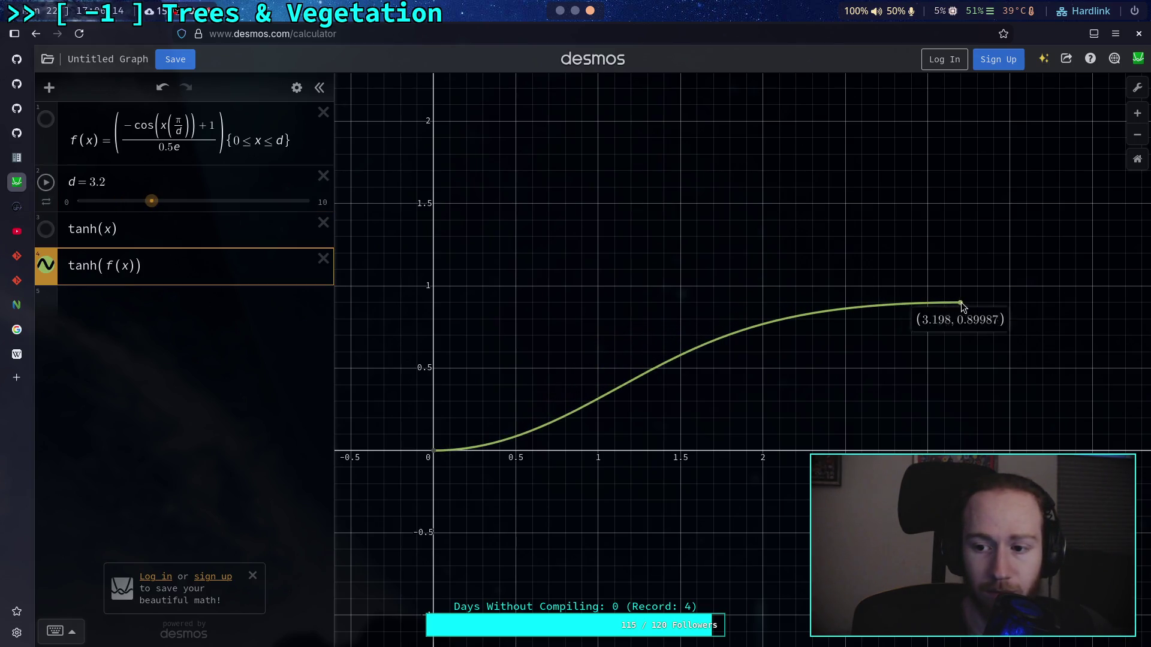
- Add a new expression row evaluating e/2
click(179, 148)
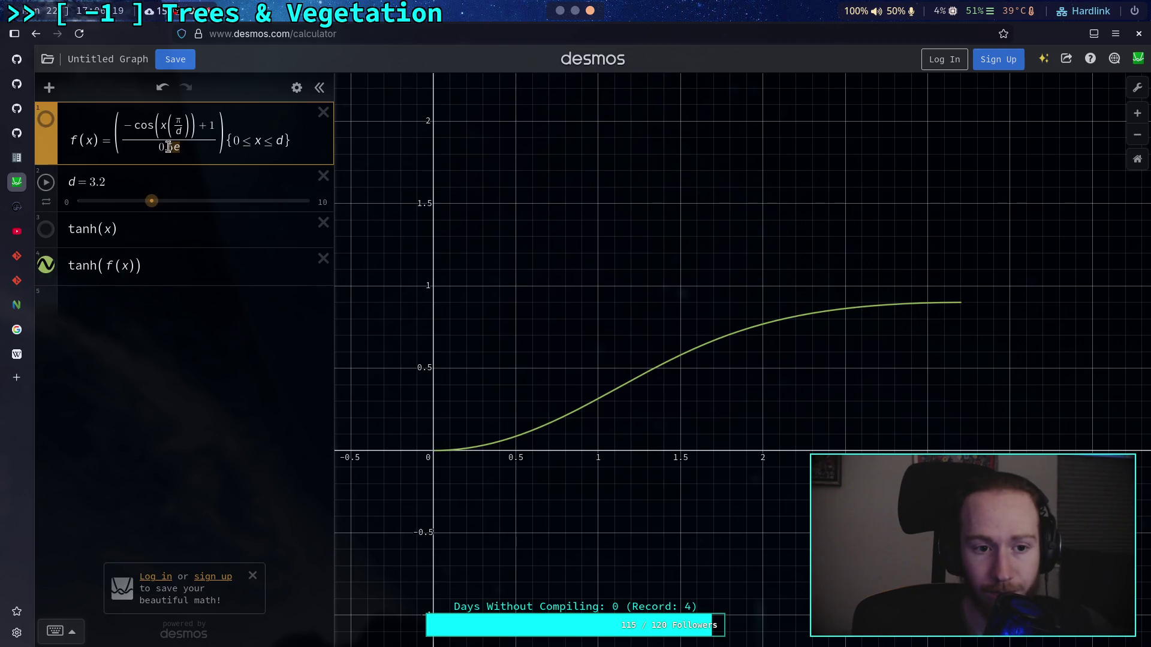
click(182, 328)
text(e)
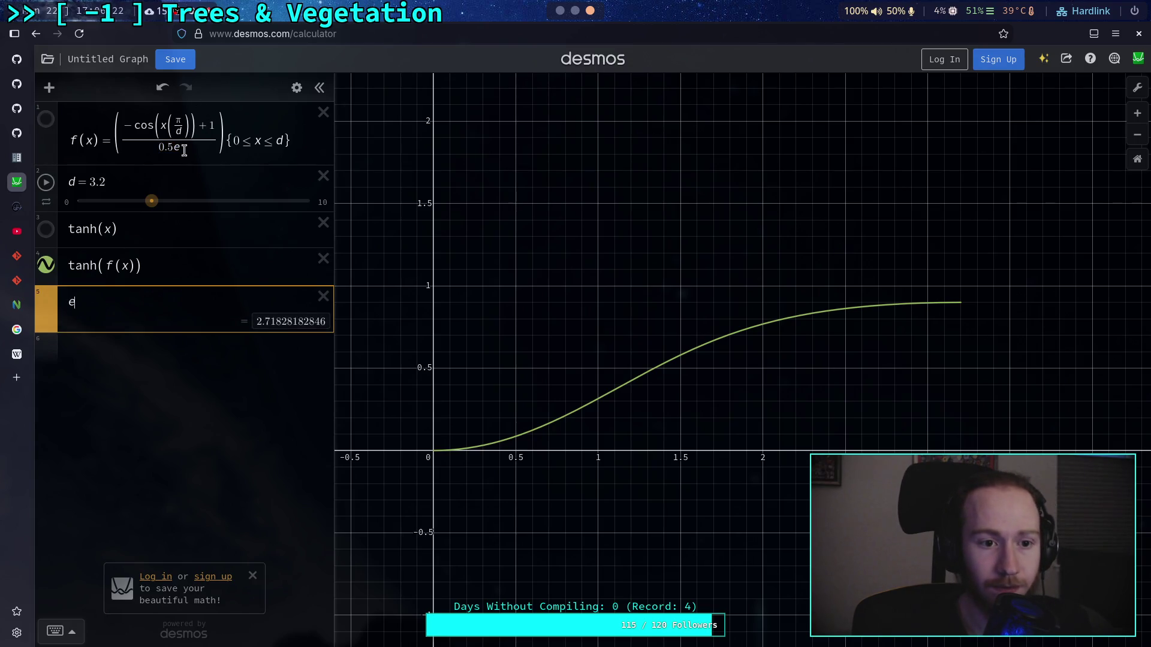
text(/2)
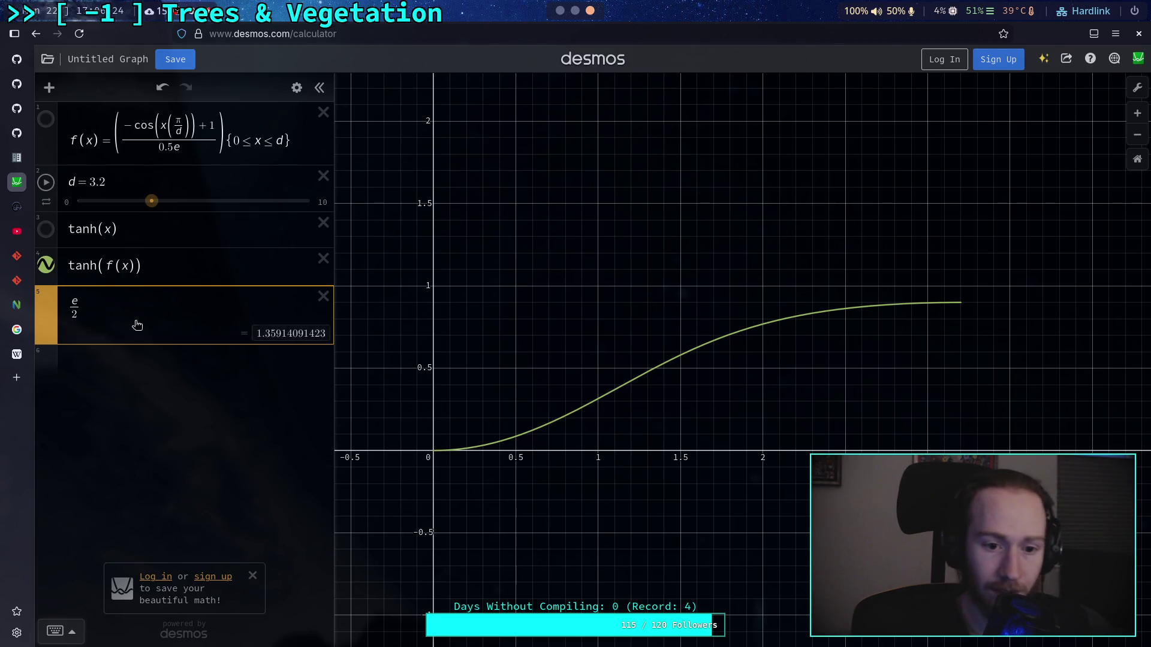
- Try f(x) denominators 1.36, 1.361 and 1.359, checking the tanh(f(x)) endpoint each time
drag(181, 150, 163, 144)
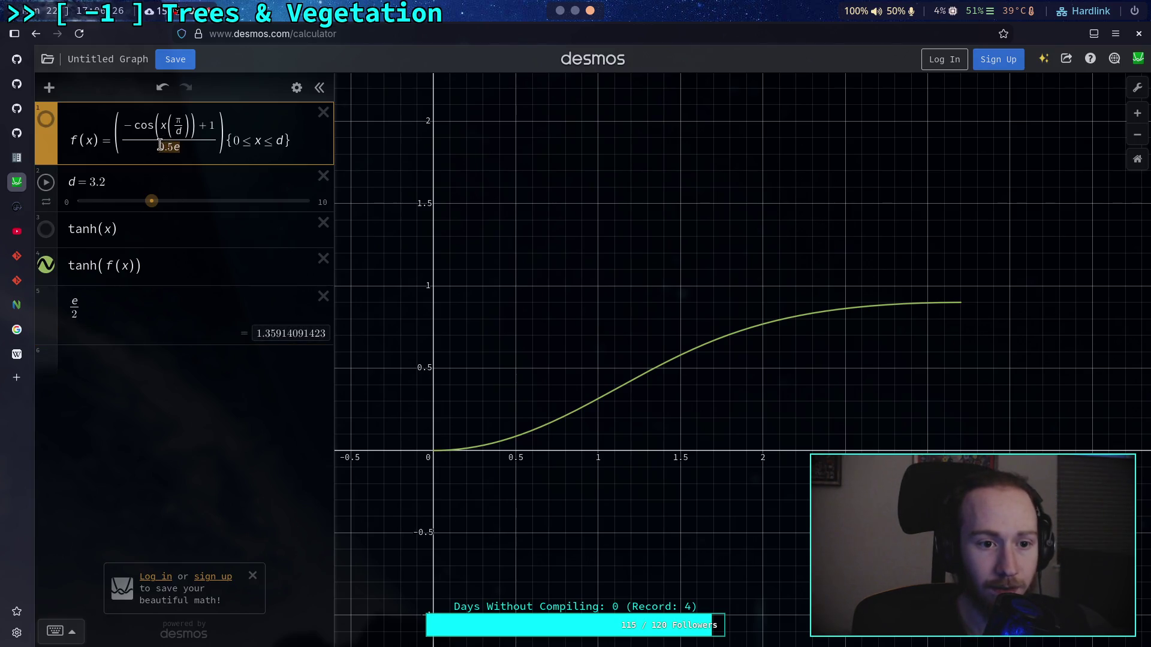
text(1.36)
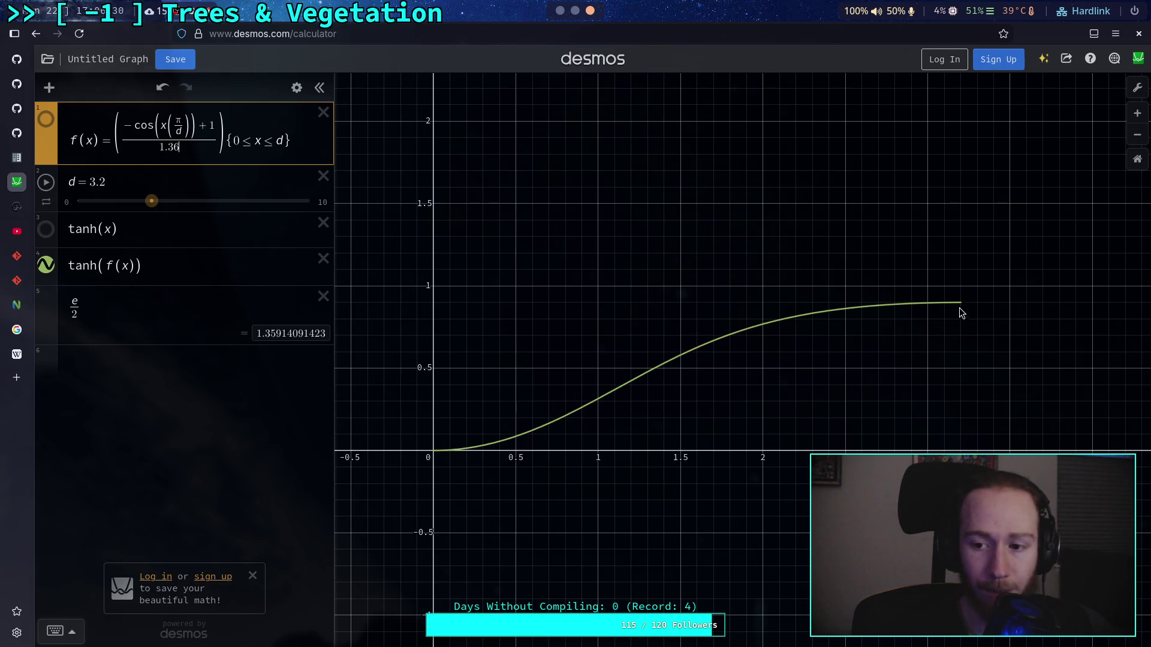
click(963, 302)
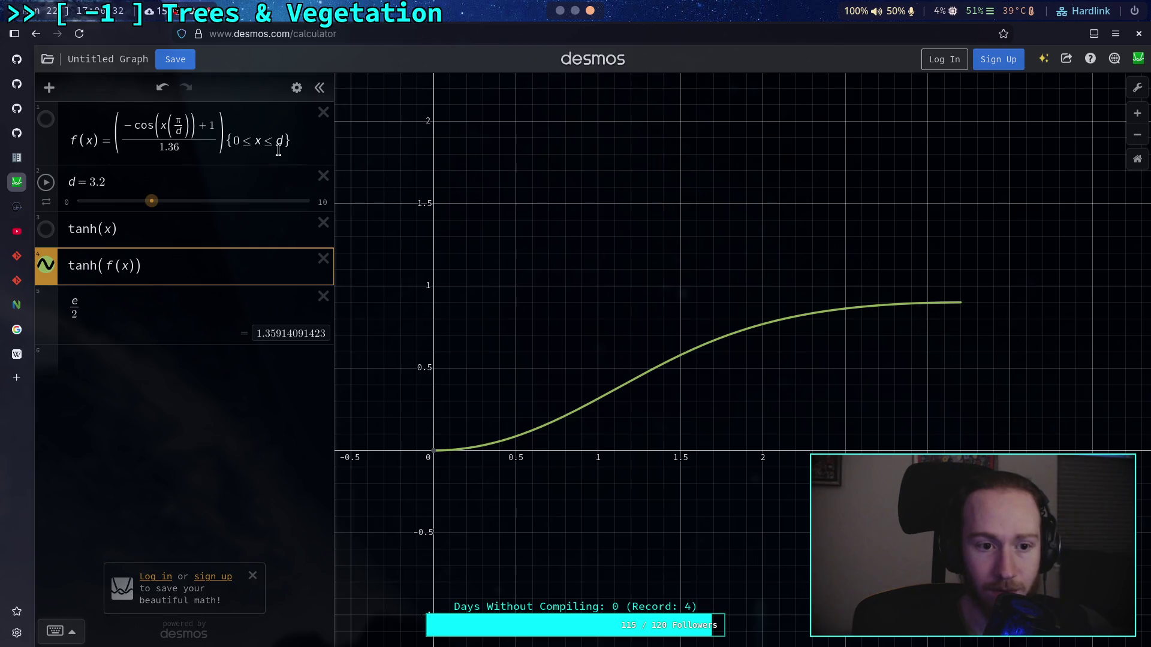
click(180, 147)
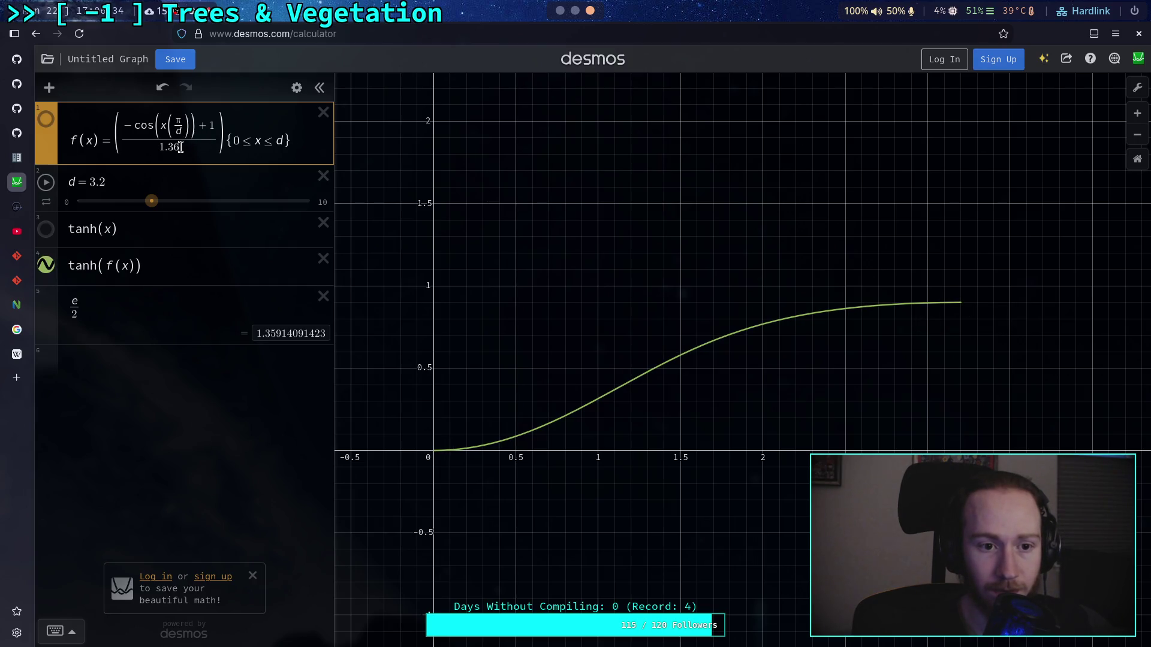
text(1)
click(966, 303)
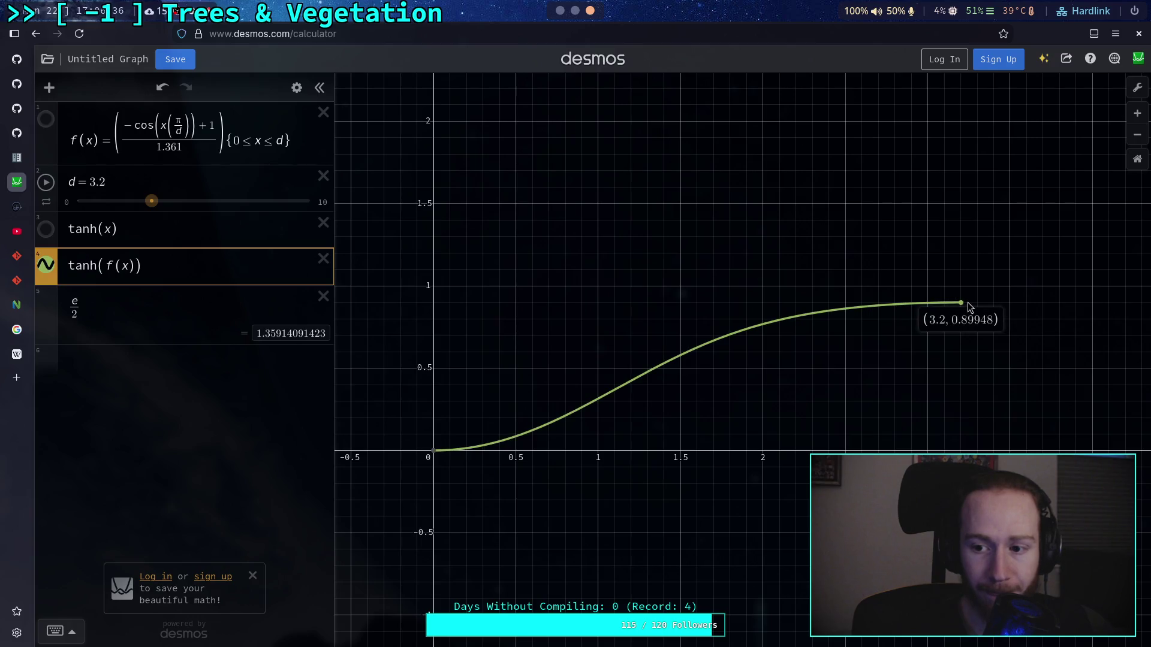
click(179, 147)
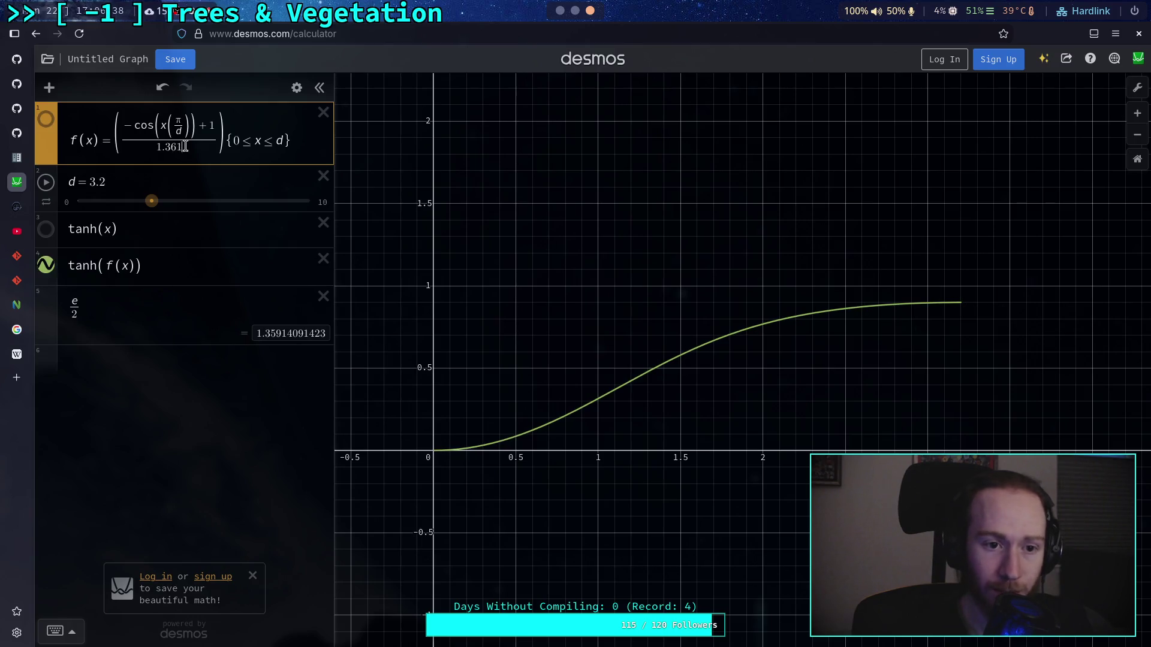
key(BackSpace)
key(BackSpace)
text(59)
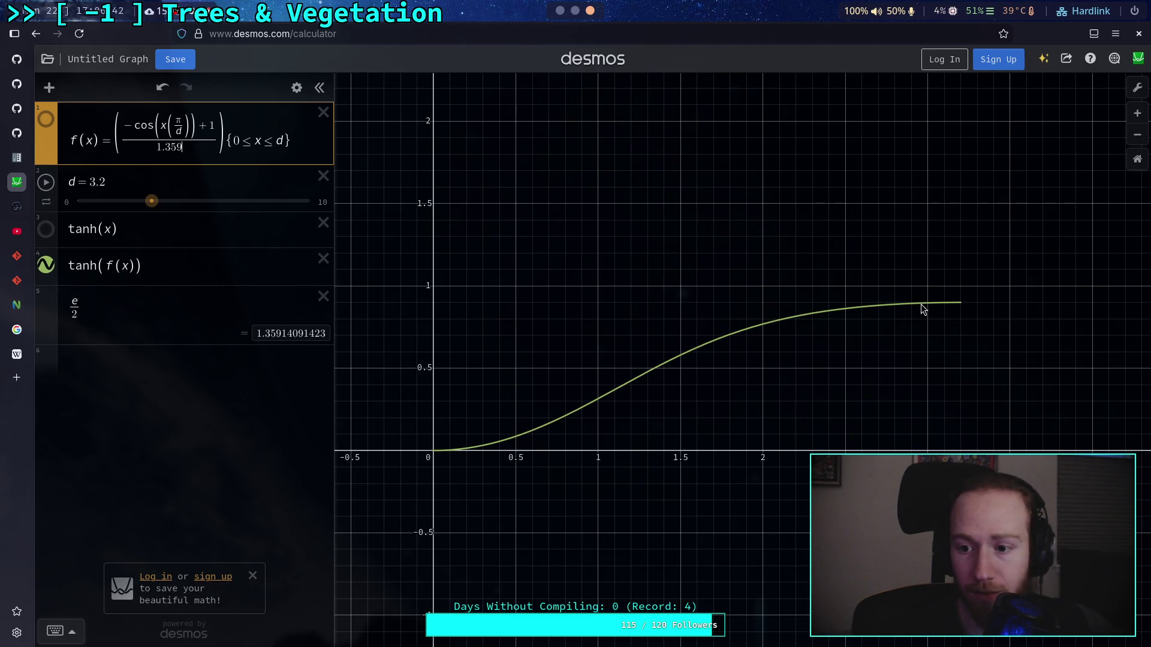
click(963, 303)
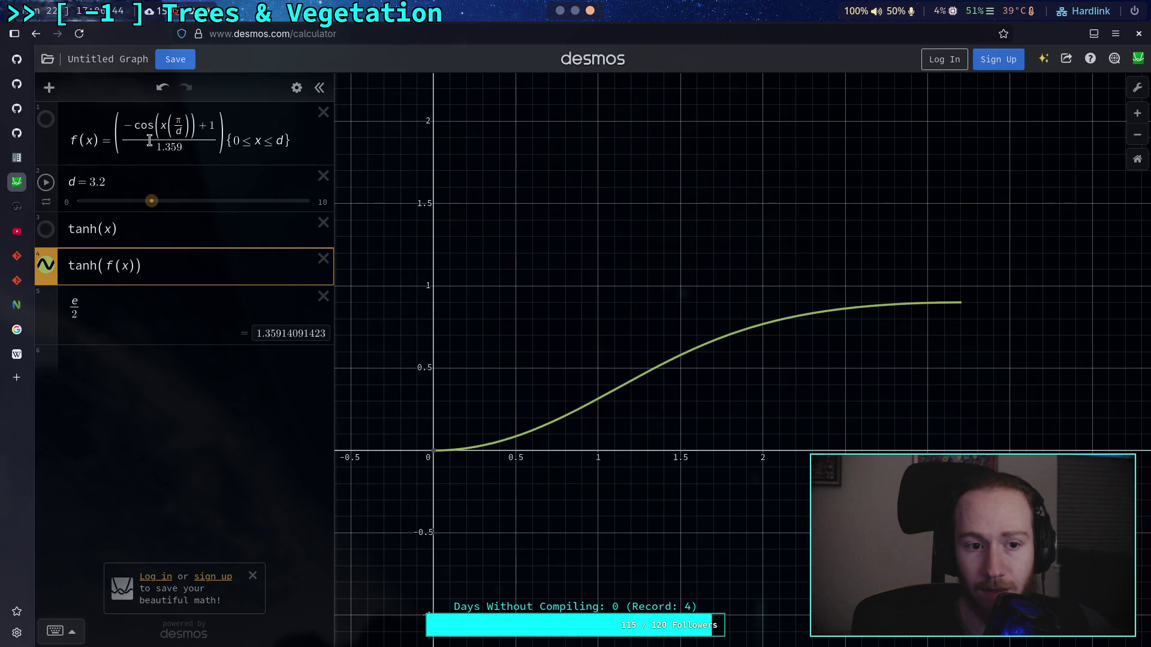
- Test π/2 as the denominator, then set it to 1.35 and read the endpoint value
drag(184, 147, 164, 147)
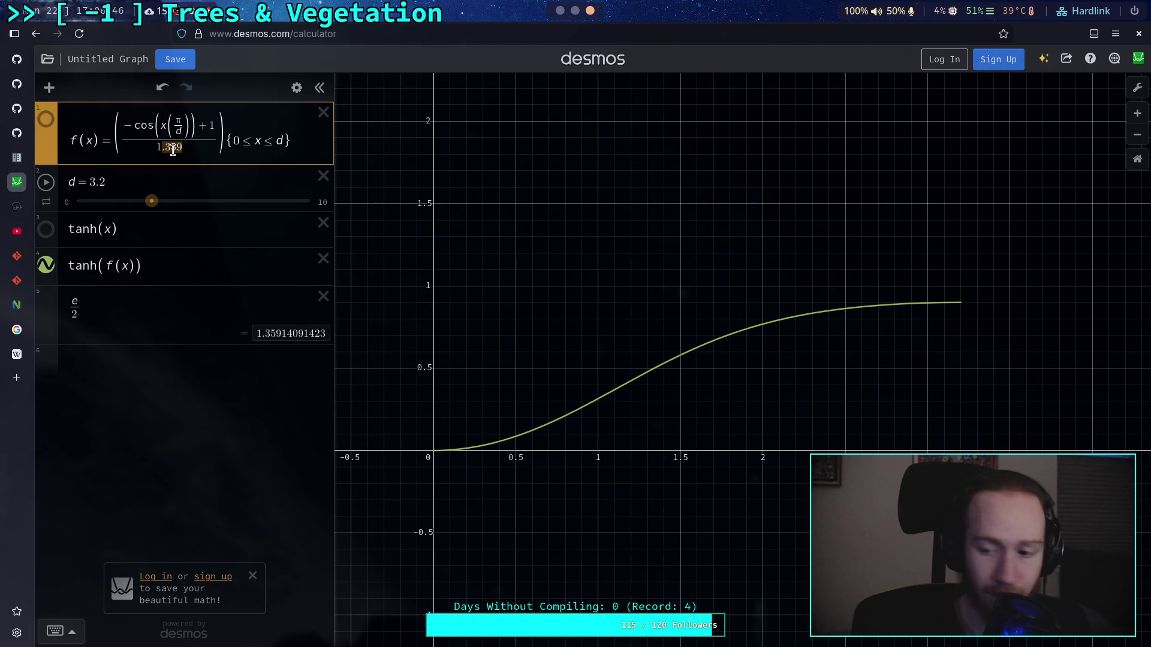
key(BackSpace)
text(pi)
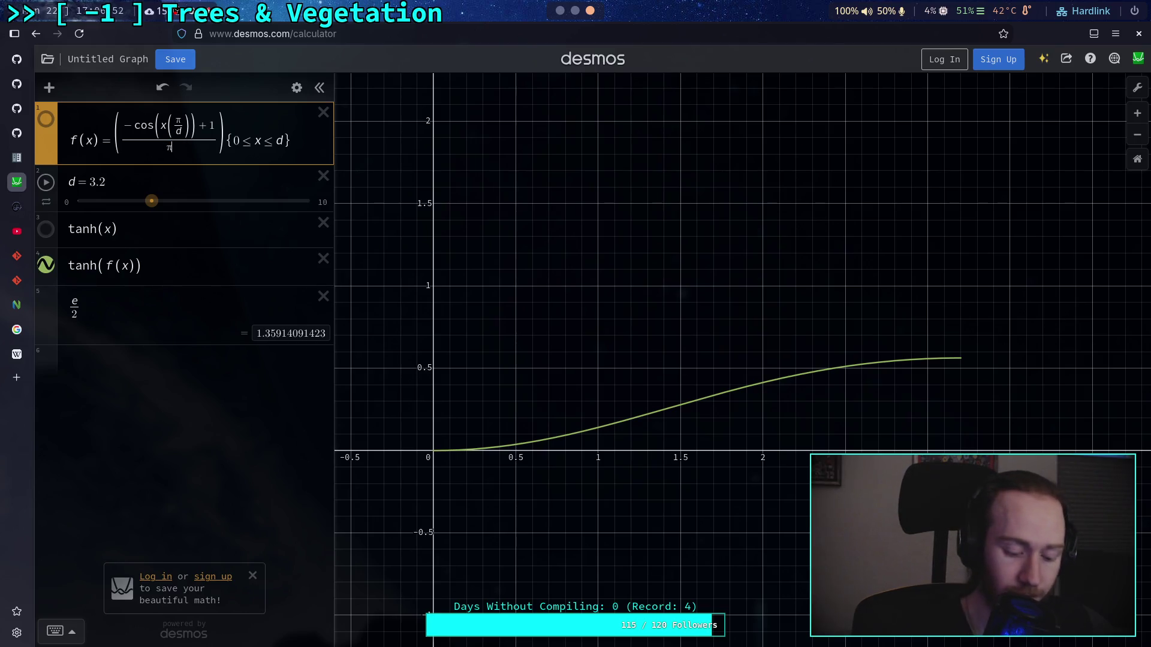
text(/2)
click(970, 312)
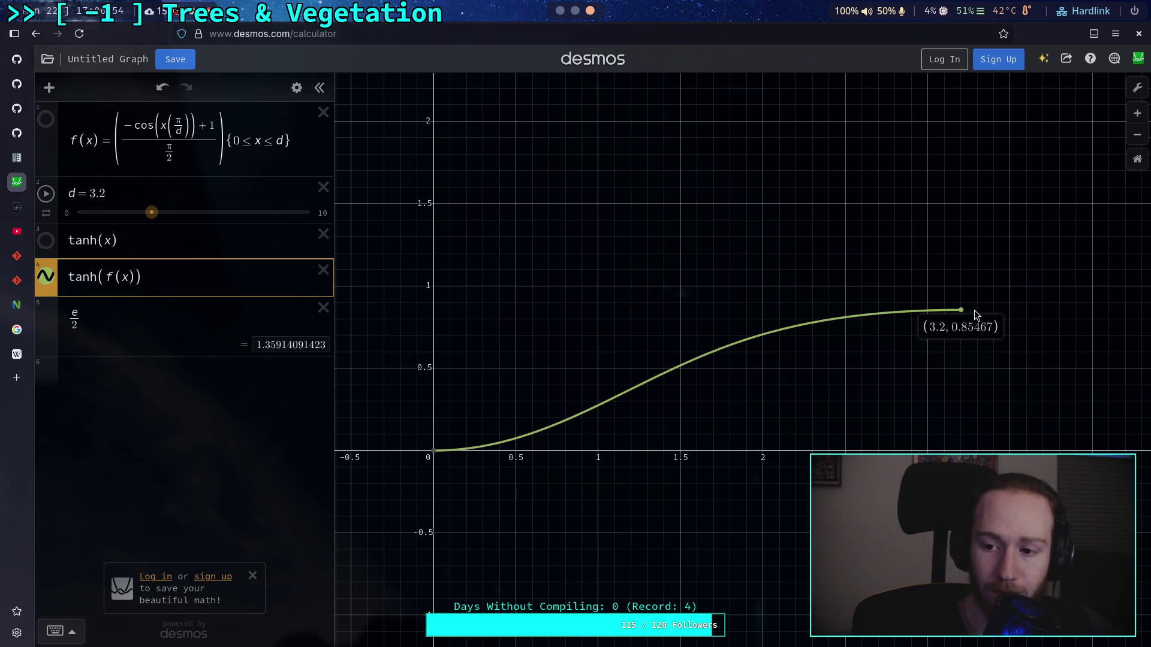
drag(178, 157, 166, 155)
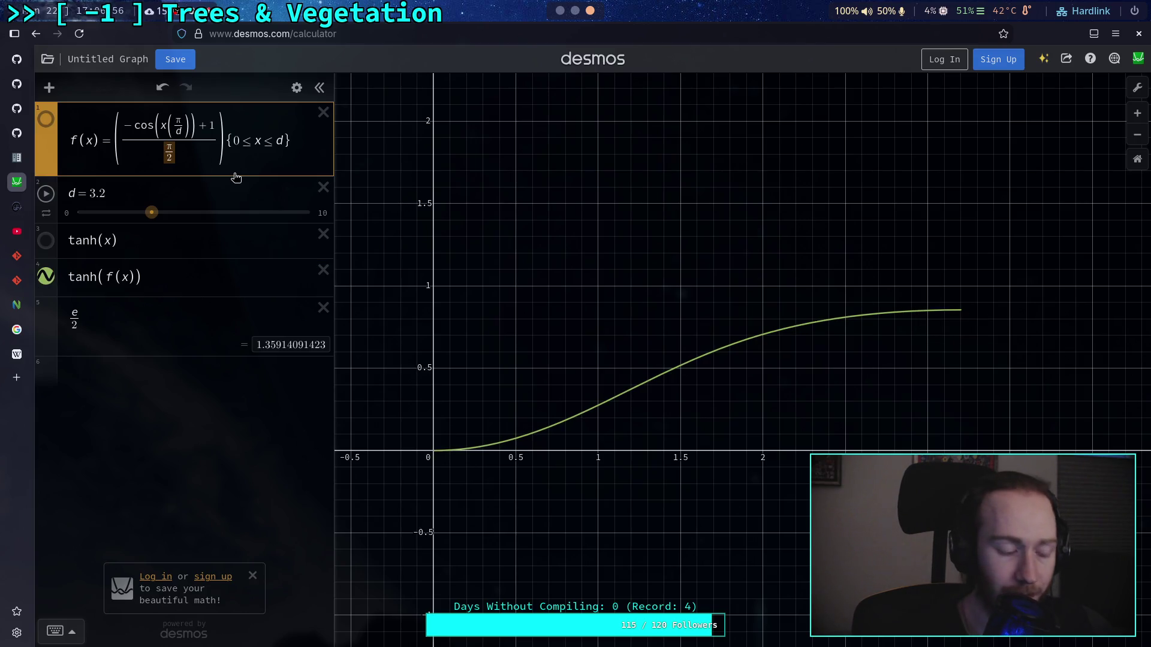
text(1.)
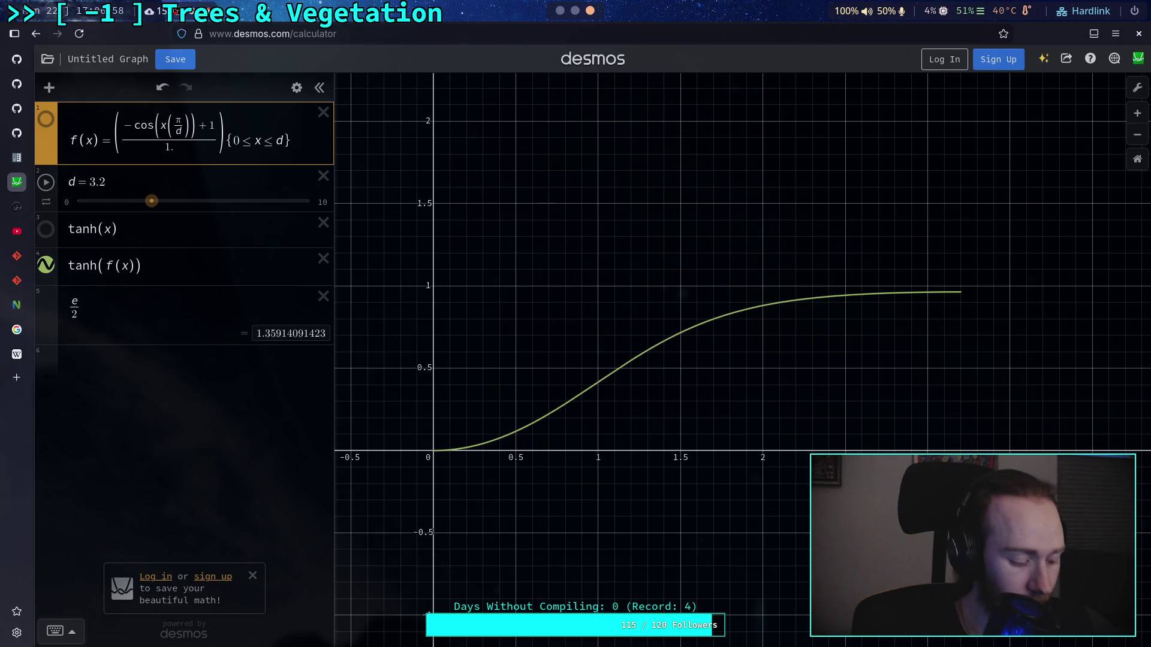
text(35)
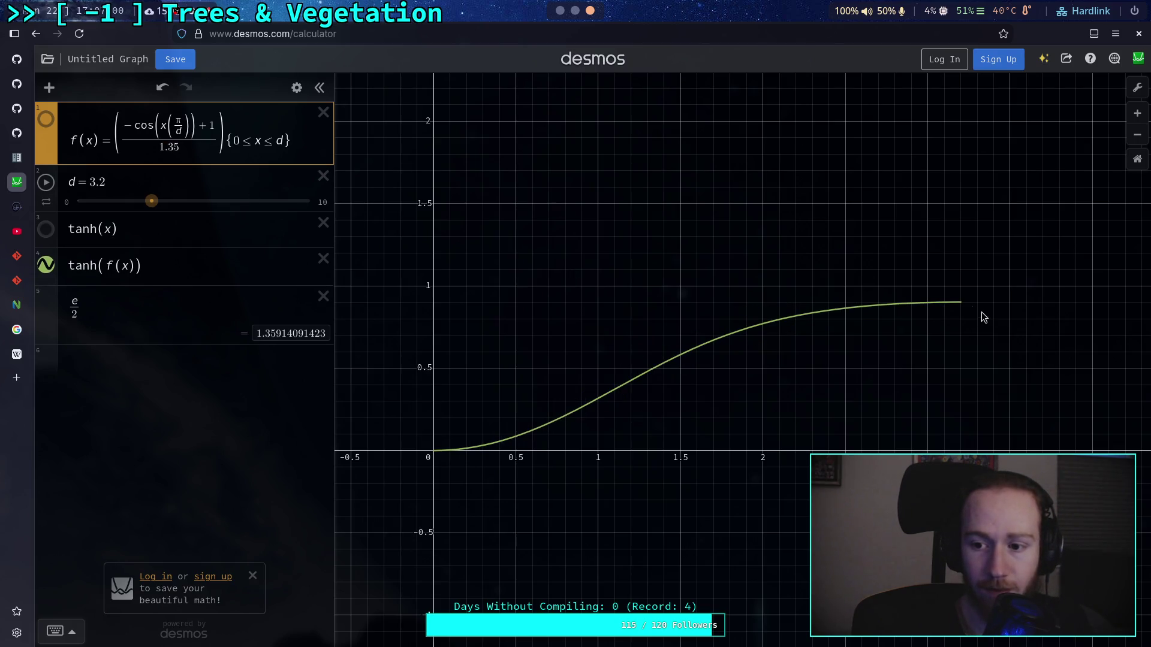
drag(923, 301, 971, 302)
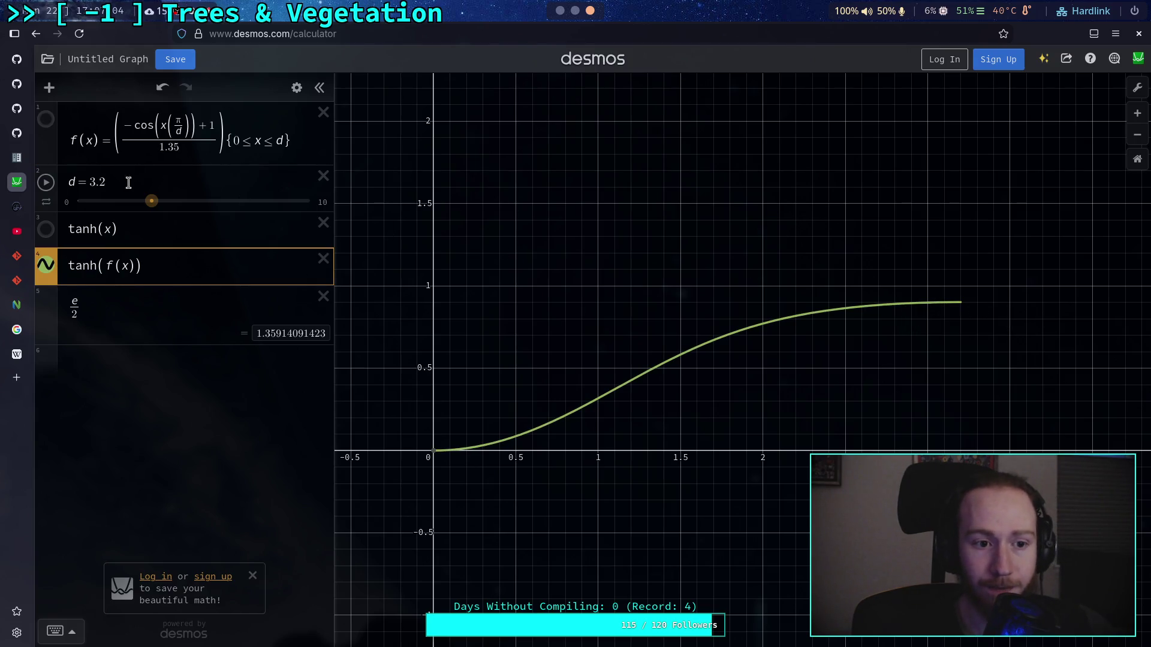
mouse_move(154, 203)
mouse_down()
mouse_move(128, 204)
mouse_move(328, 203)
mouse_move(85, 201)
mouse_up()
- Zoom the graph, test smaller and larger d values, and settle d at 3
scroll(604, 258, down, 5)
scroll(524, 270, up, 2)
scroll(542, 300, up, 2)
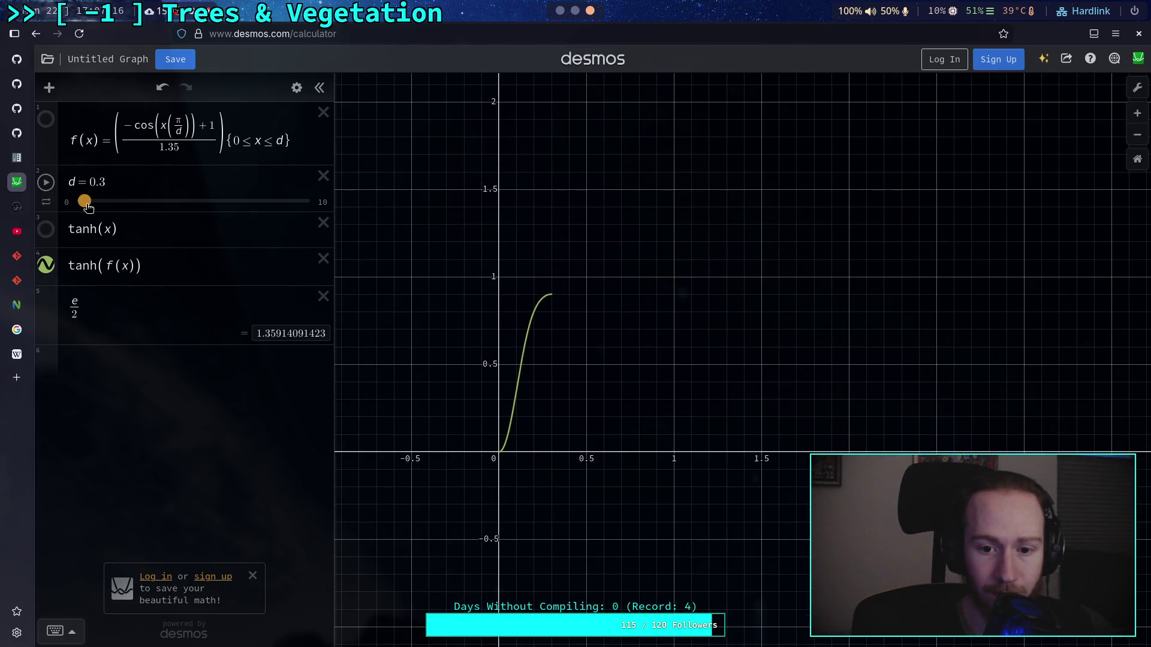
drag(87, 208, 83, 208)
click(538, 298)
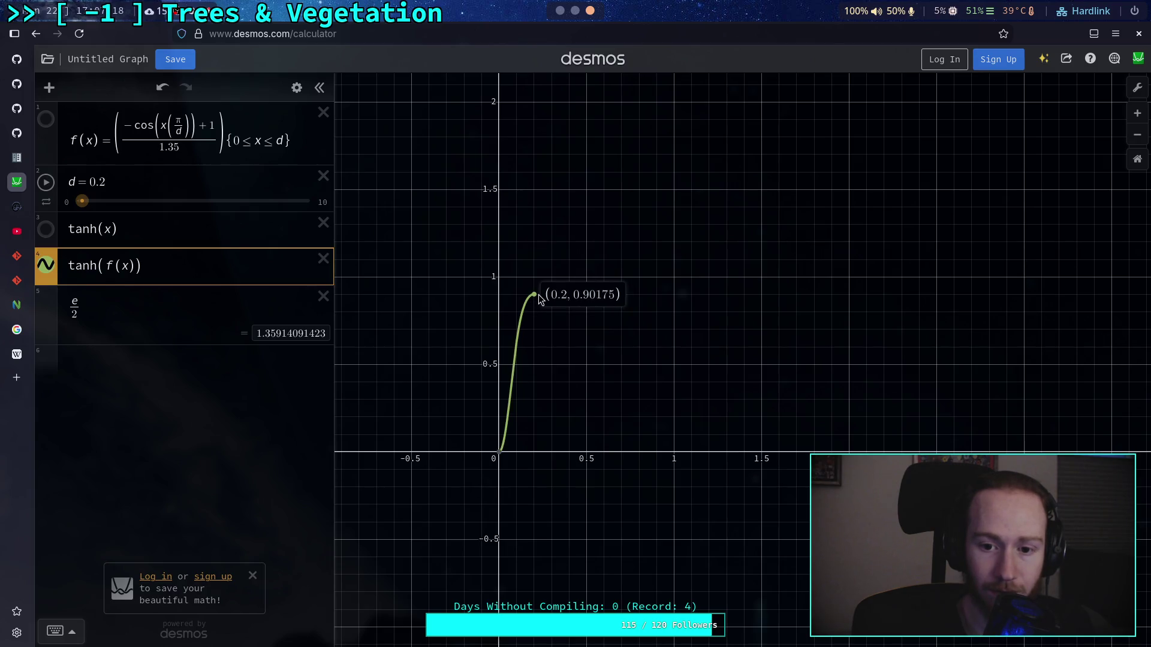
drag(86, 202, 148, 202)
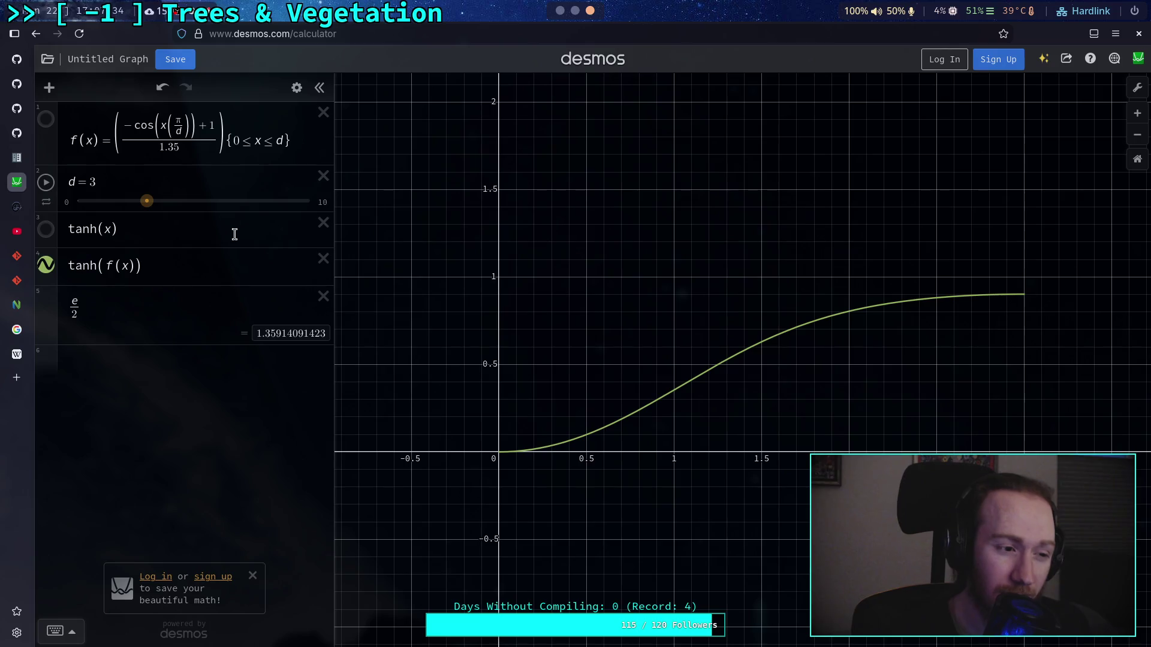
click(277, 144)
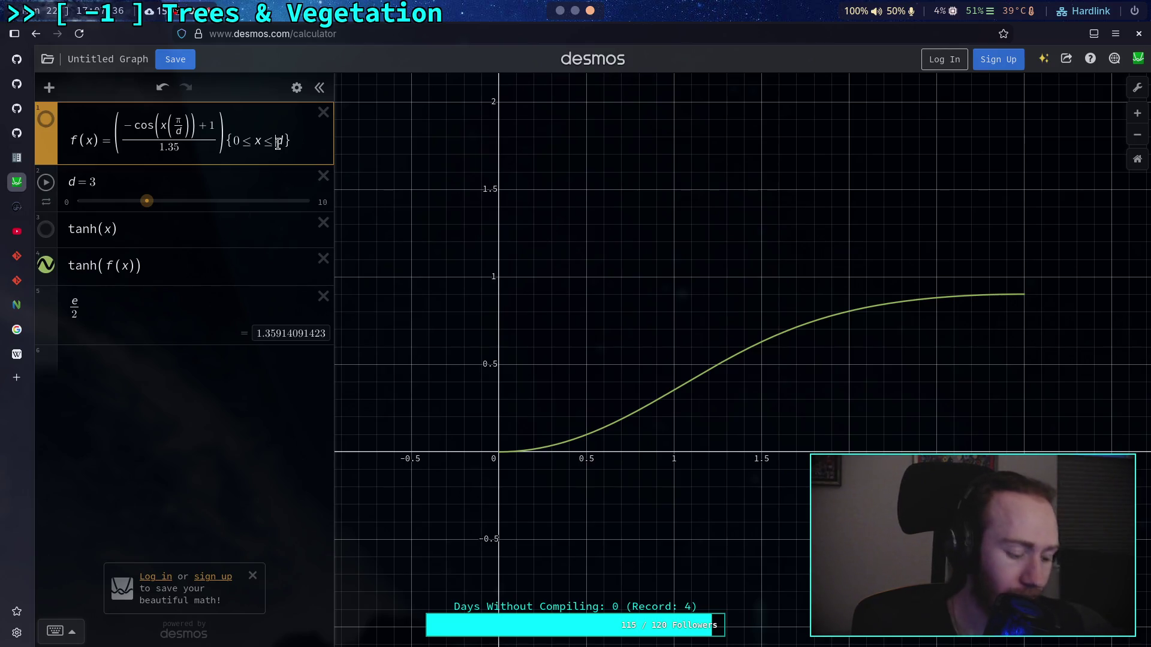
text(2)
scroll(635, 386, down, 3)
scroll(635, 385, up, 3)
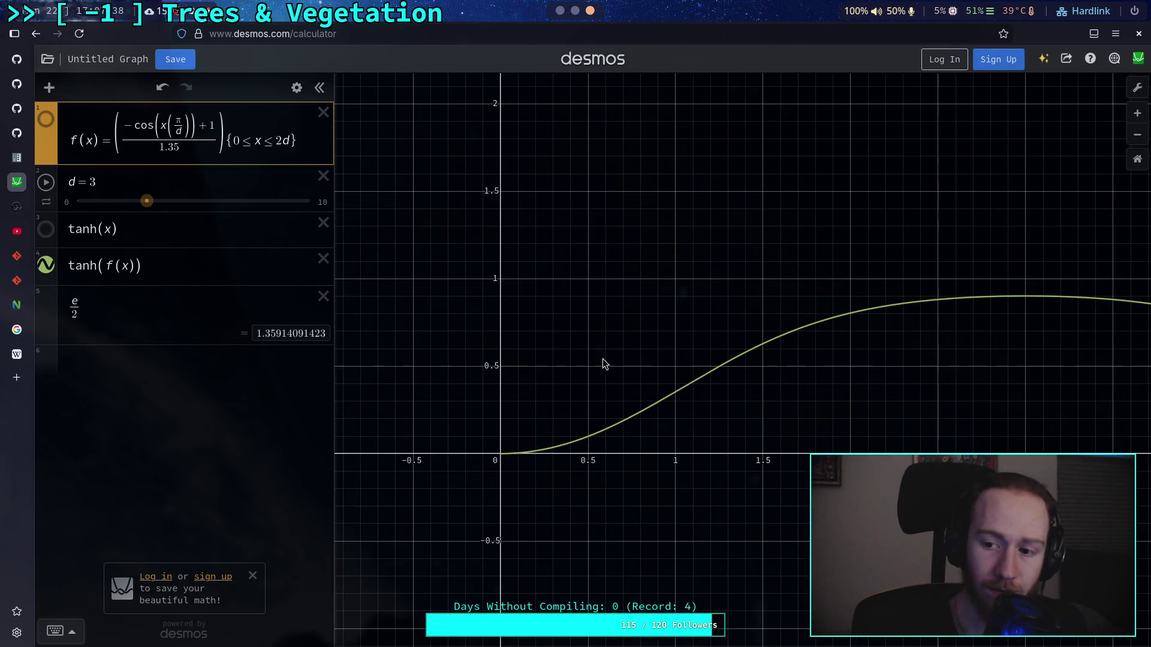
key(BackSpace)
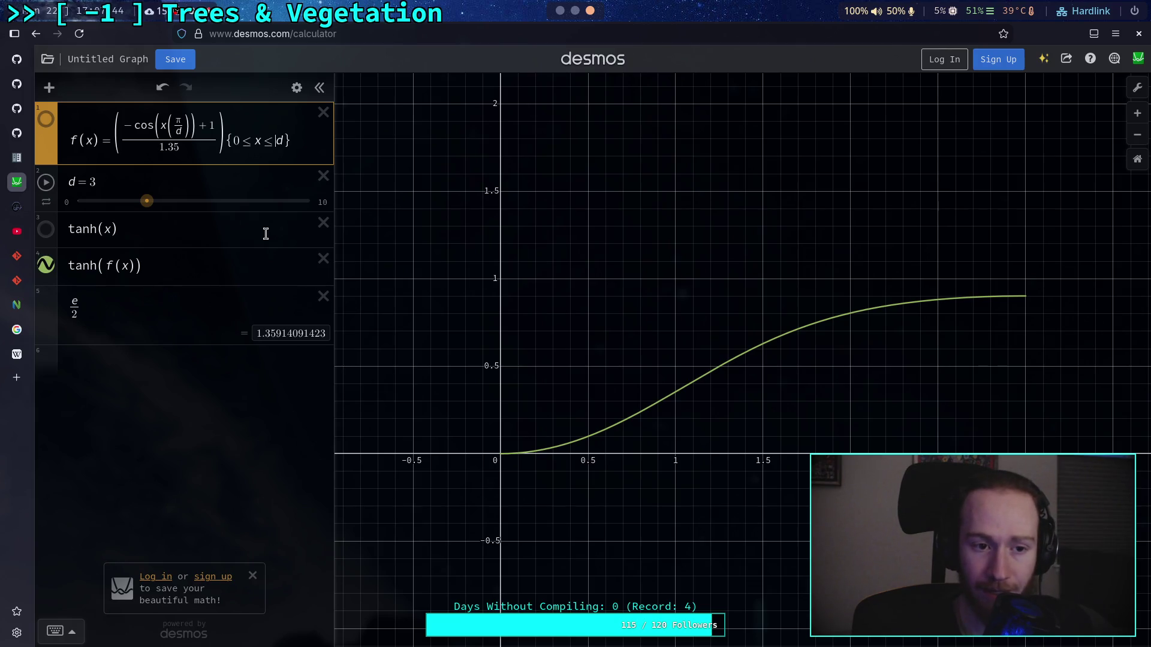
click(144, 180)
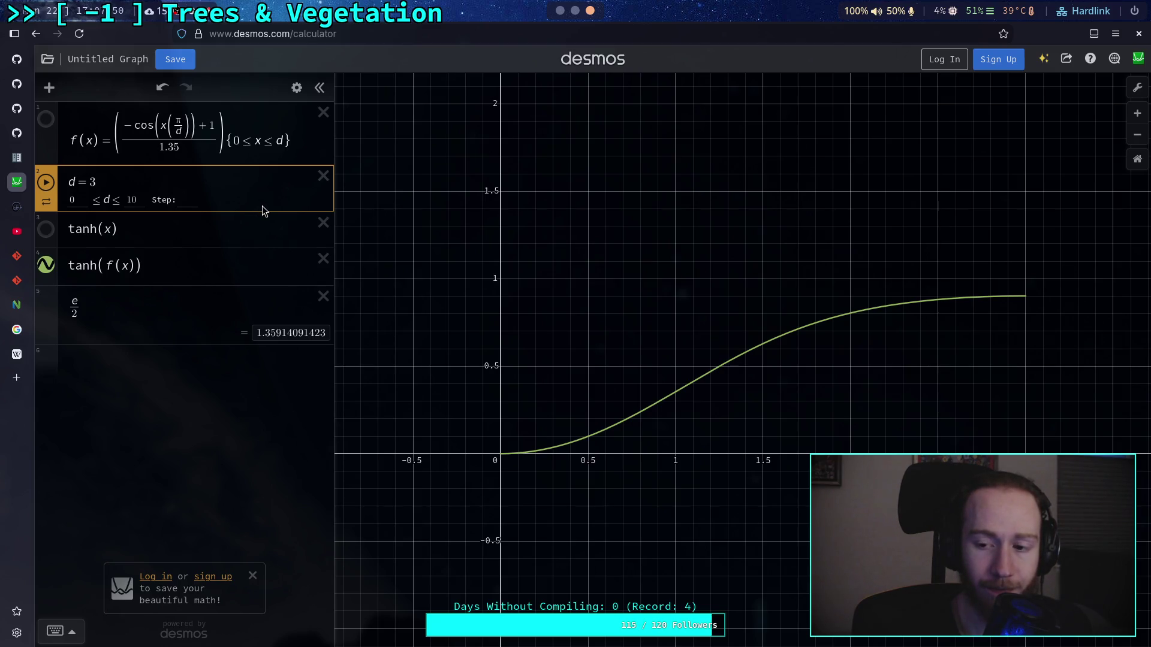
drag(825, 327, 1037, 305)
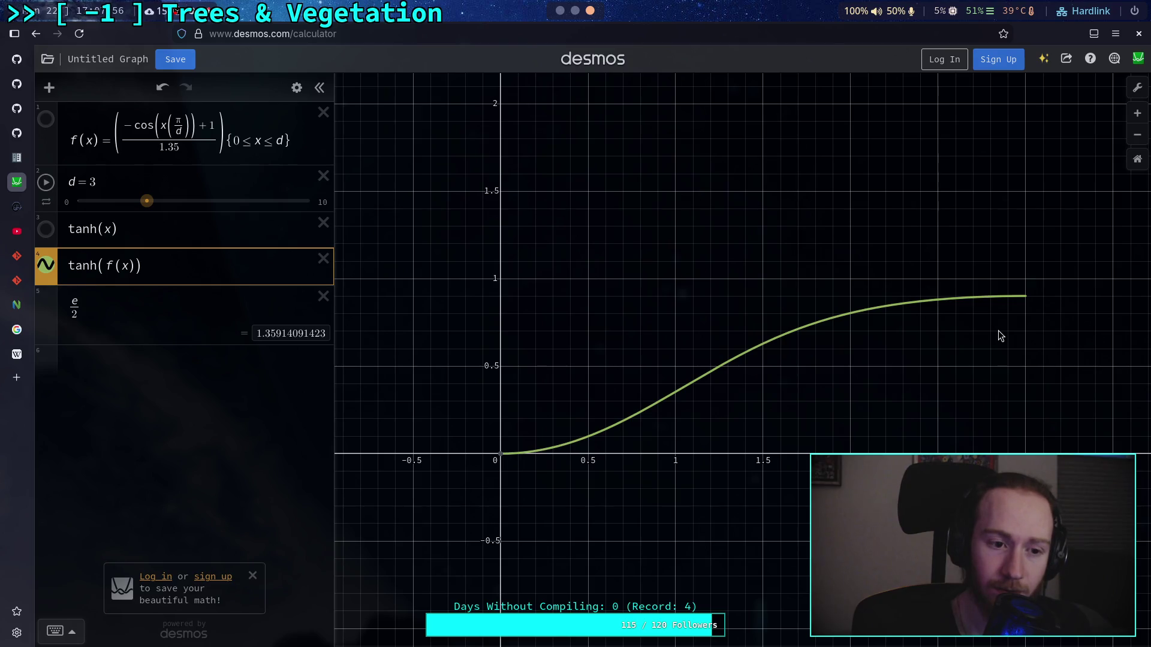
- Replace f(x)'s 1.35 denominator with 2 and trace tanh(f(x)) up to about 0.76
double_click(165, 148)
key(BackSpace)
key(BackSpace)
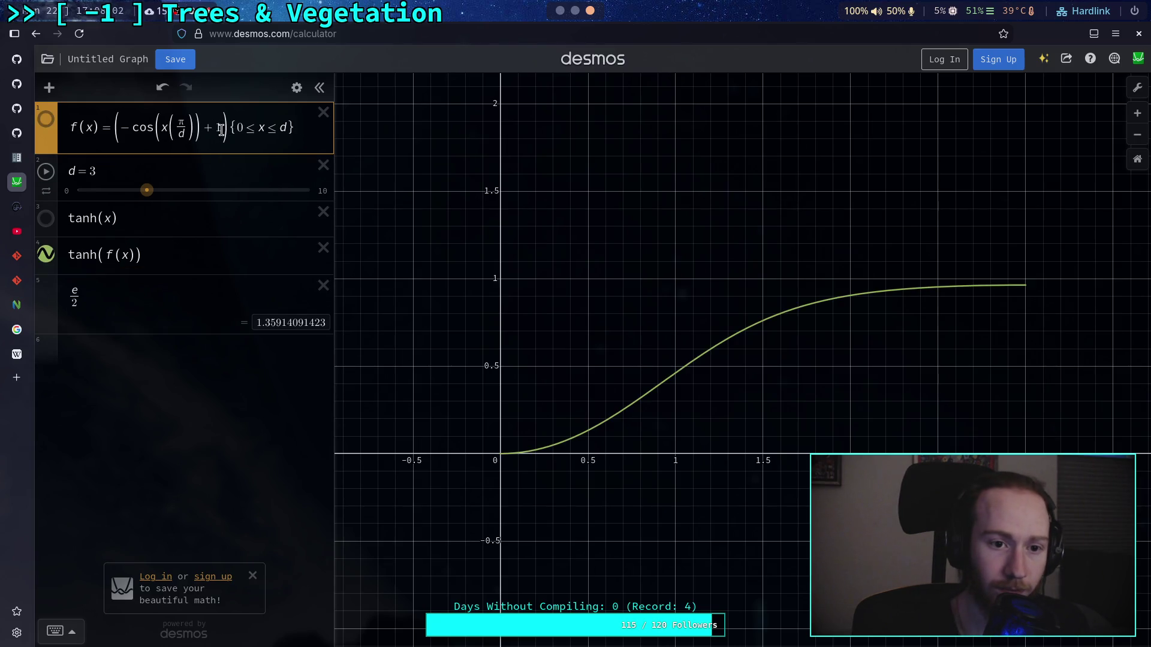
drag(221, 130, 137, 130)
text(/2)
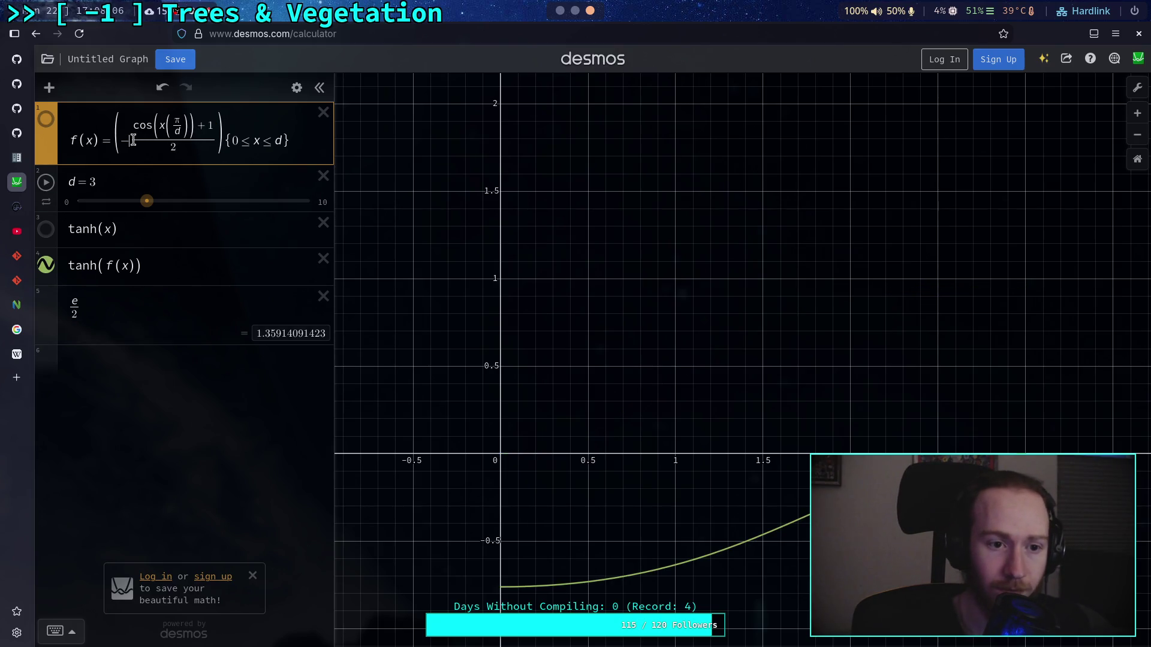
click(133, 141)
key(BackSpace)
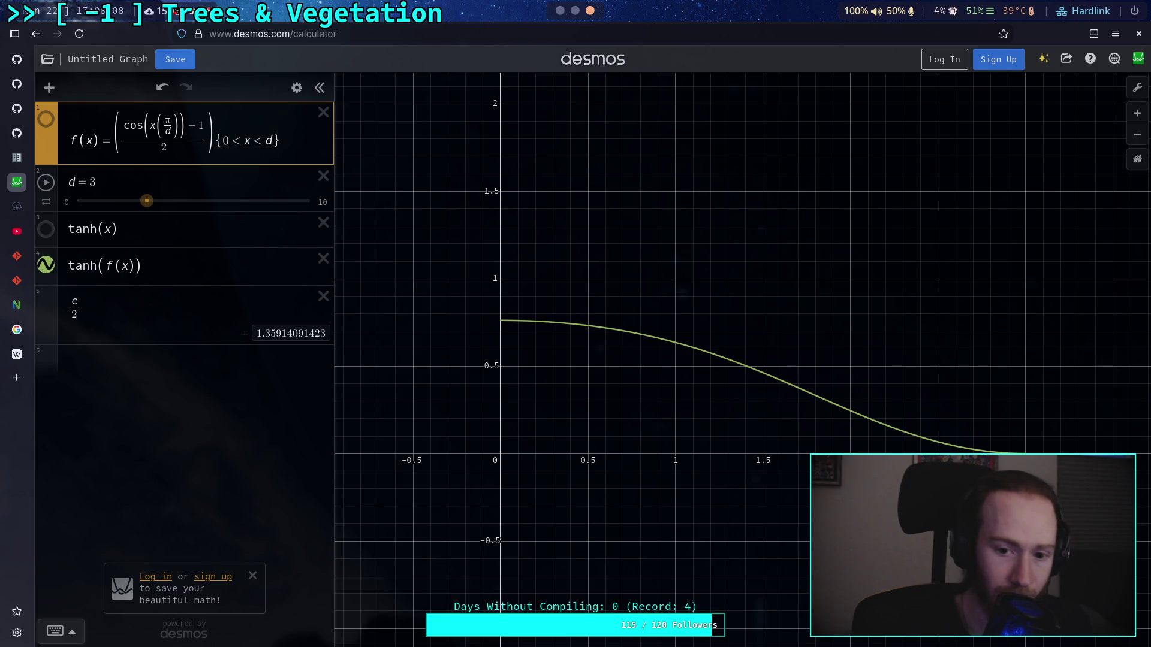
text(-)
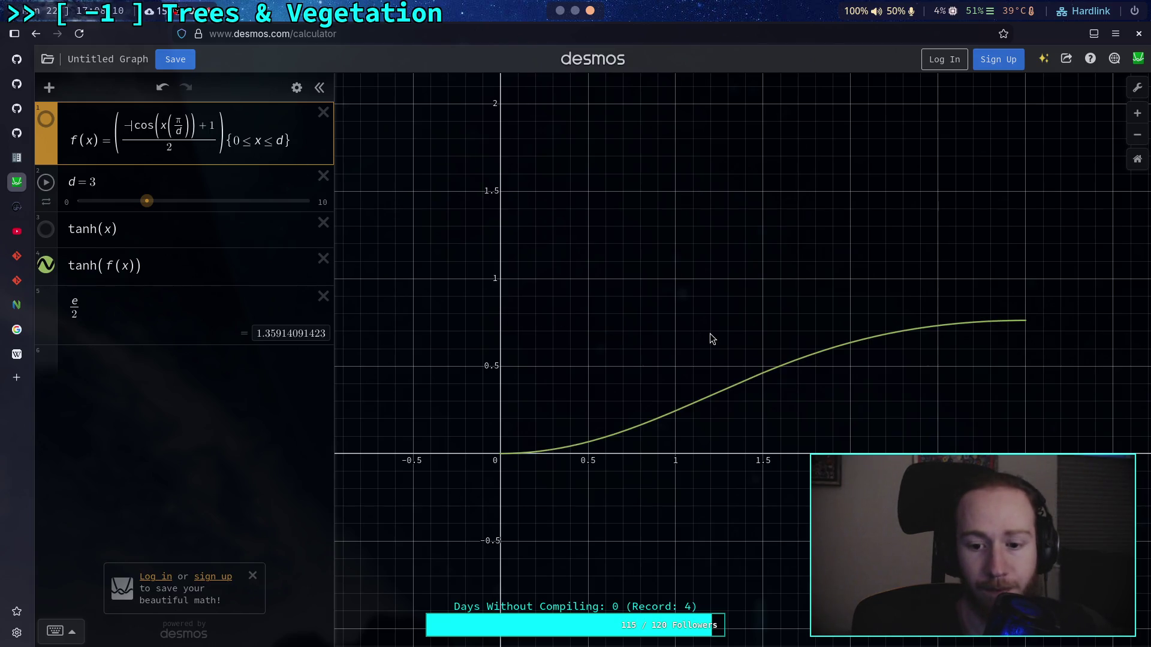
drag(623, 431, 1039, 325)
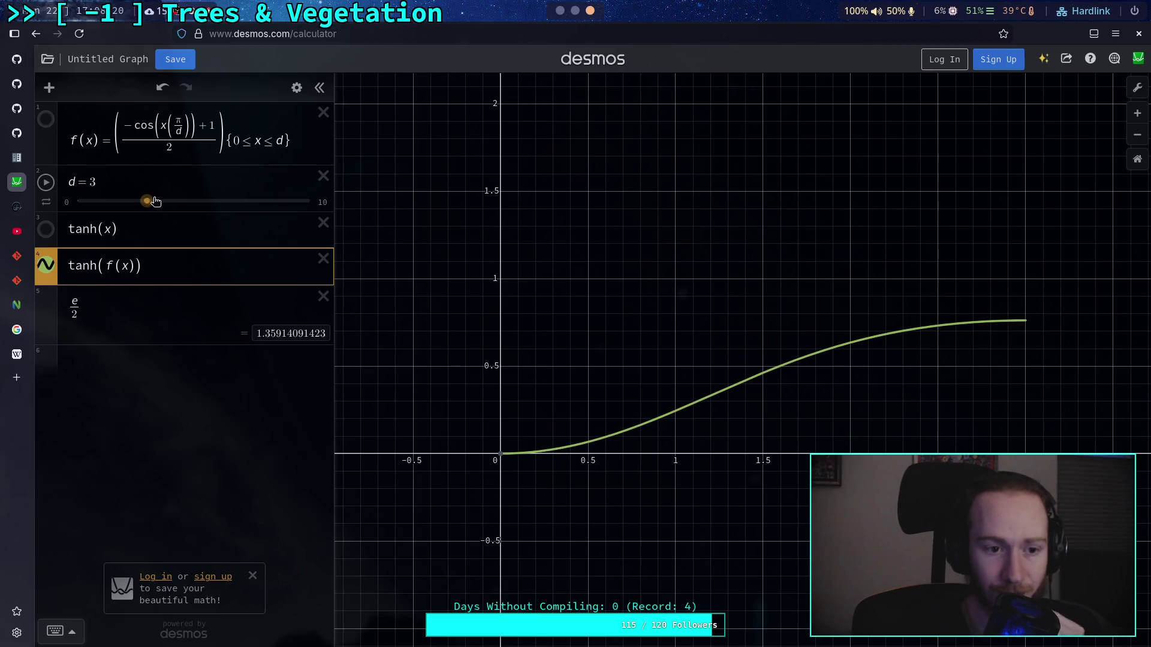
- Change f(x)'s denominator from 2 to e, so tanh(f(x)) tops out near 0.63
click(168, 151)
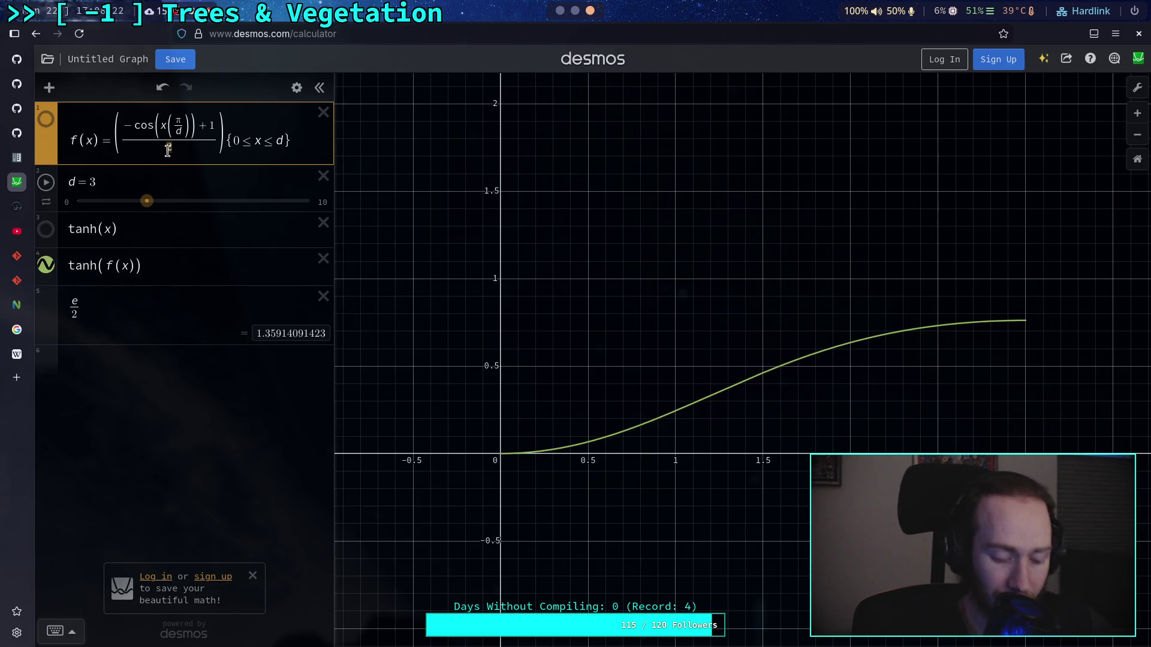
key(BackSpace)
text(e)
mouse_move(965, 334)
mouse_down()
mouse_move(979, 334)
mouse_move(868, 321)
mouse_move(946, 334)
mouse_up()
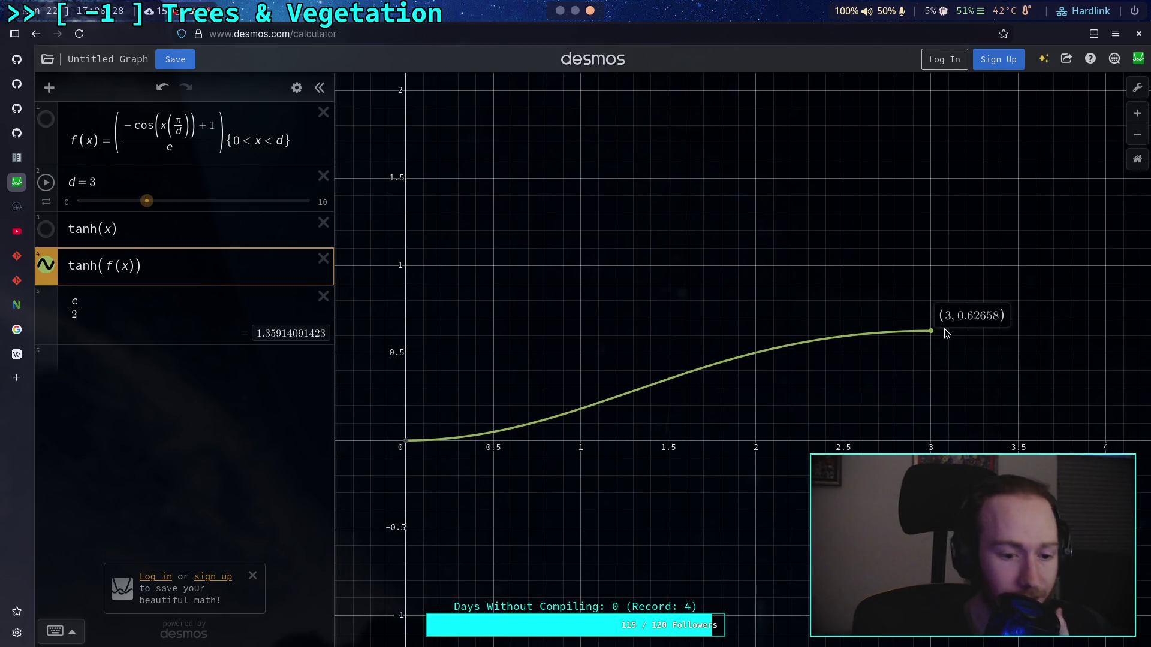
drag(945, 334, 946, 334)
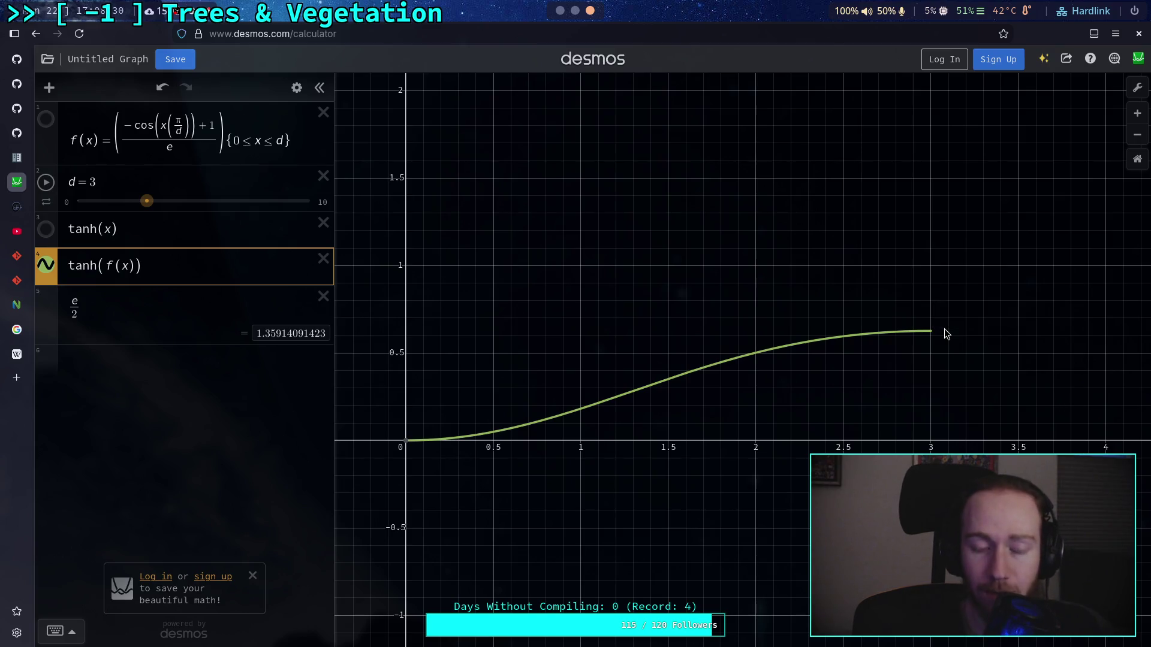
- Delete the e/2 expression row
right_click(758, 306)
key(Escape)
drag(693, 275, 700, 309)
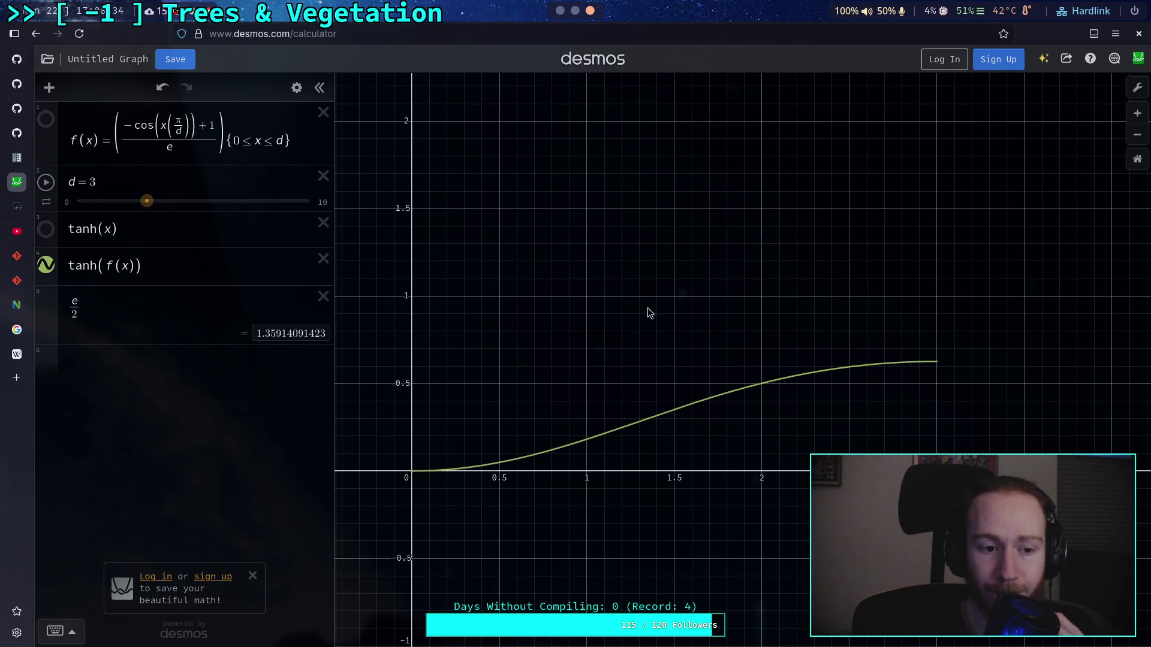
click(323, 297)
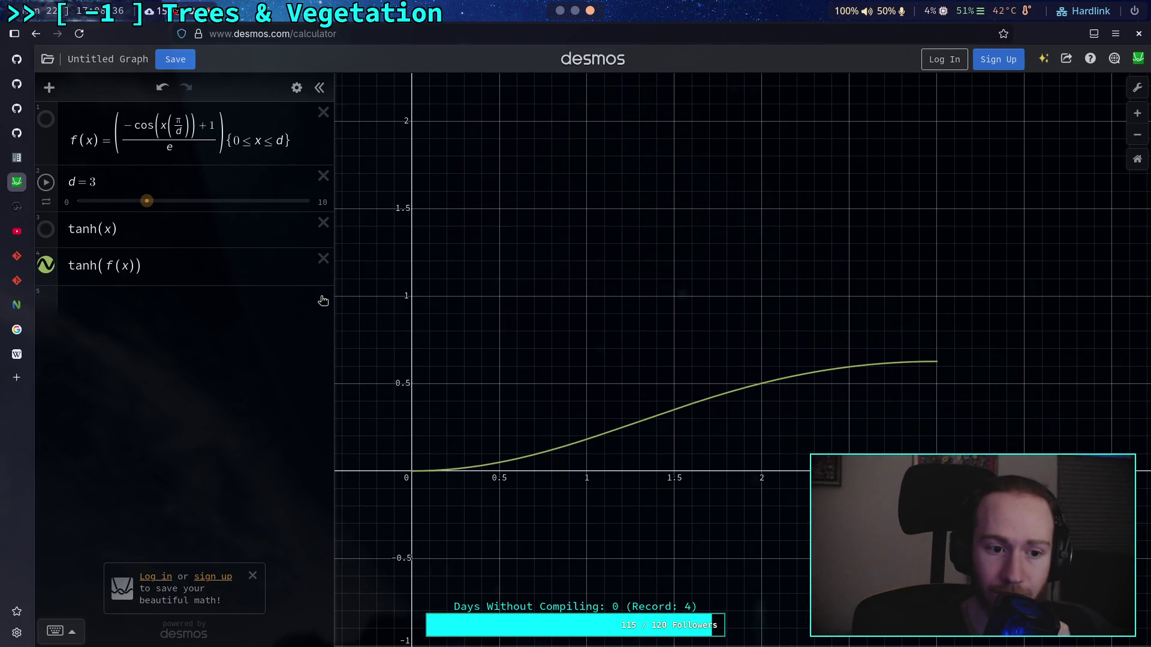
- Try 2 and then e as f(x)'s denominator, tracing the tanh(f(x)) curve's end
click(171, 148)
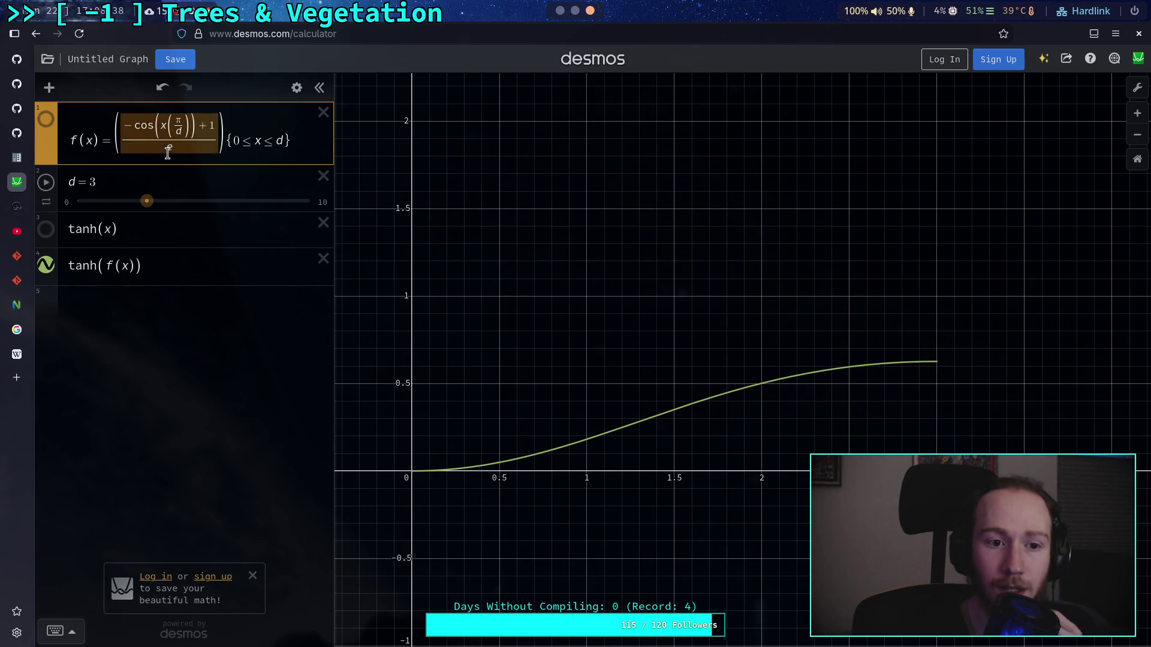
key(BackSpace)
text(2)
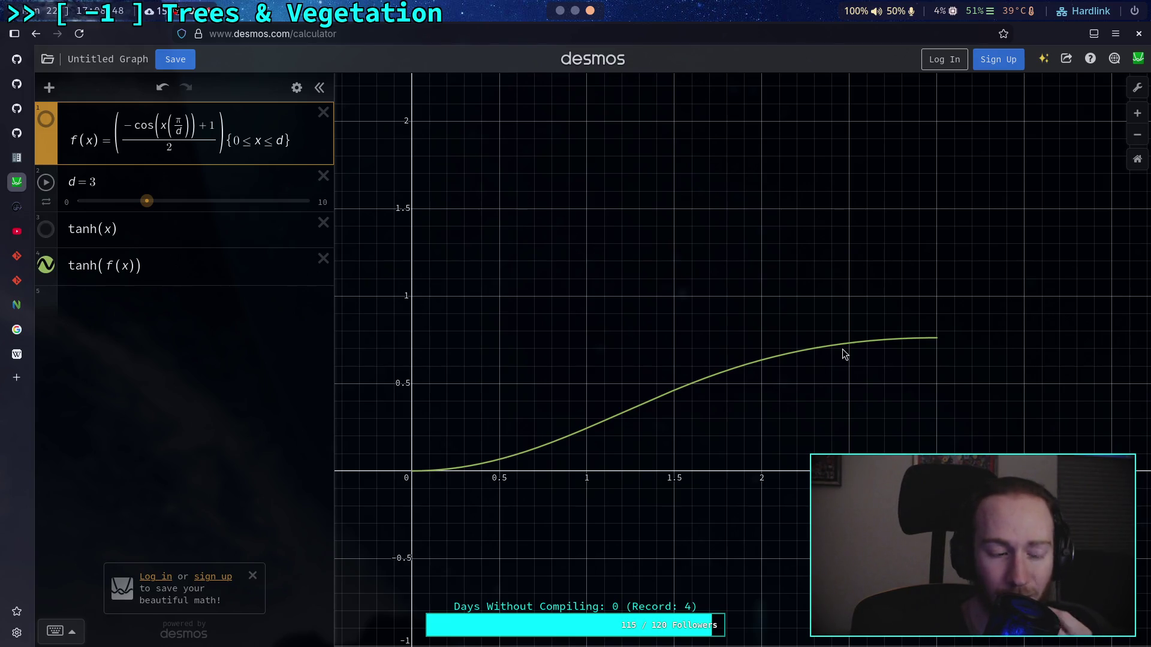
double_click(170, 148)
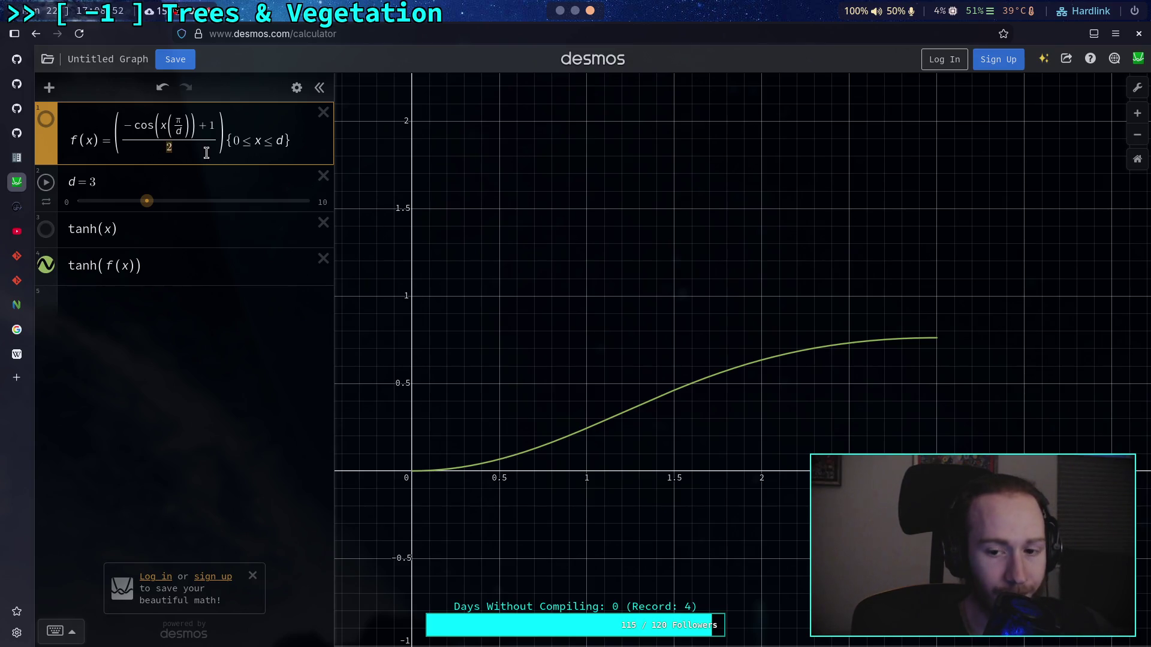
text(e)
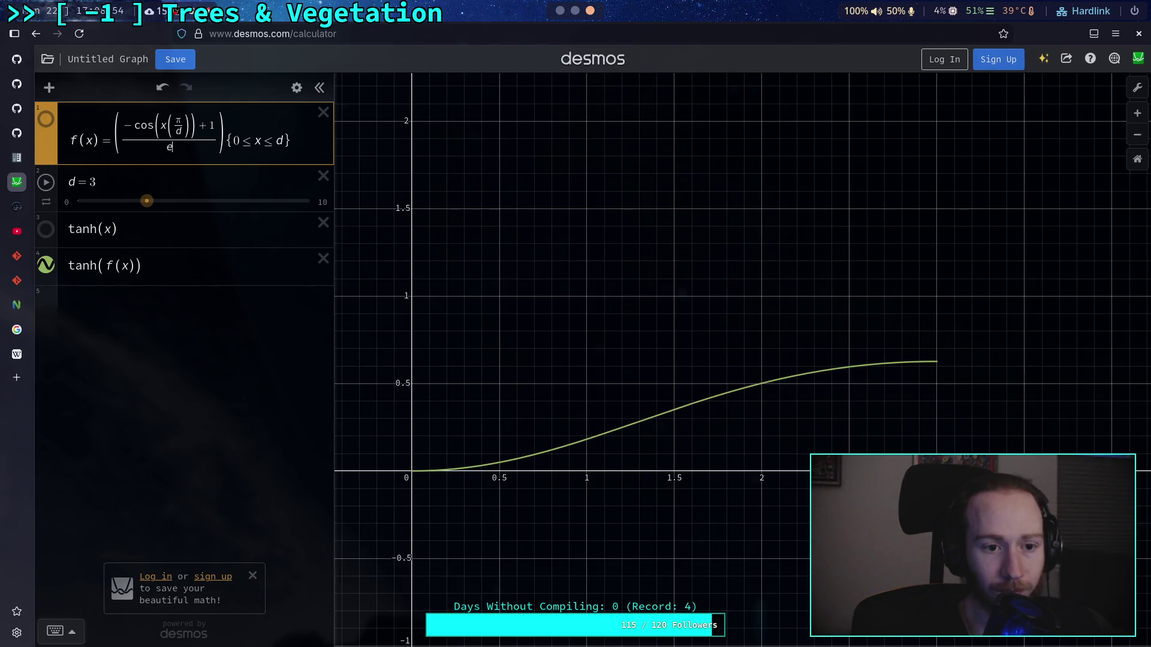
drag(842, 368, 940, 367)
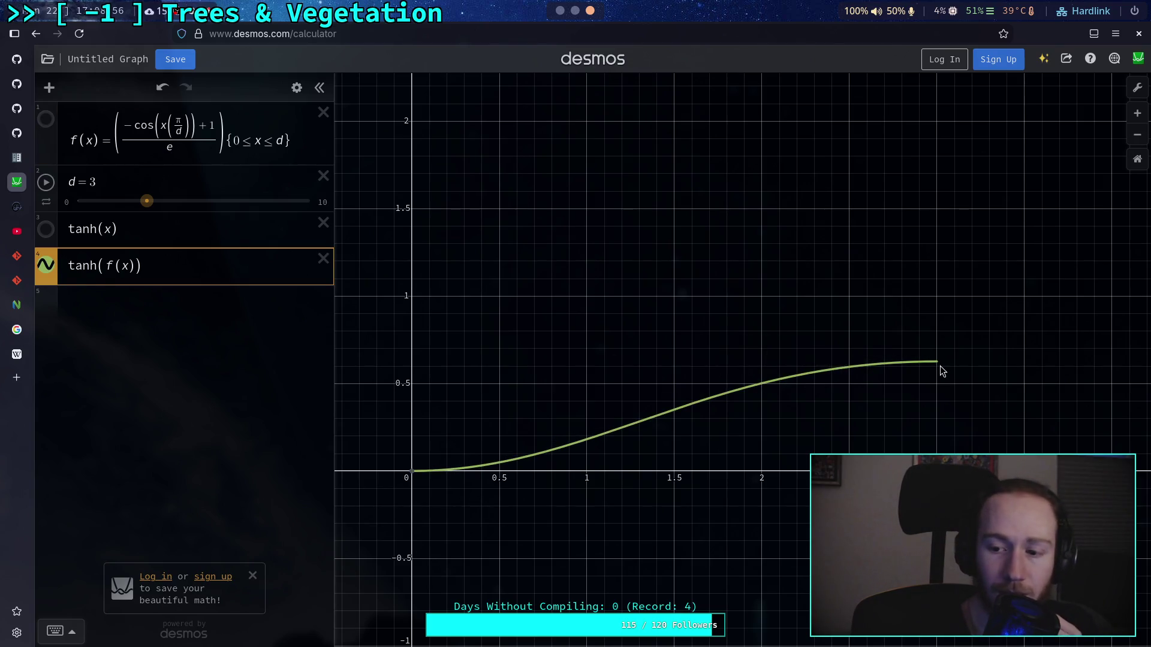
click(892, 364)
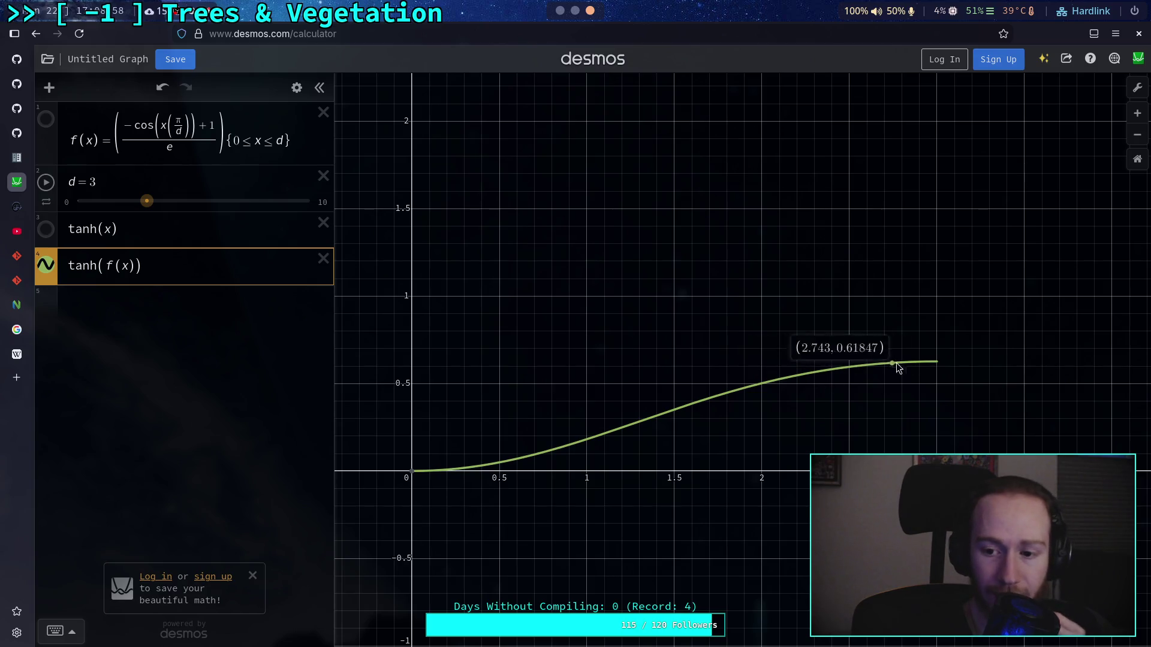
- Switch f(x)'s denominator to π and read values along the curve's upper part
click(170, 150)
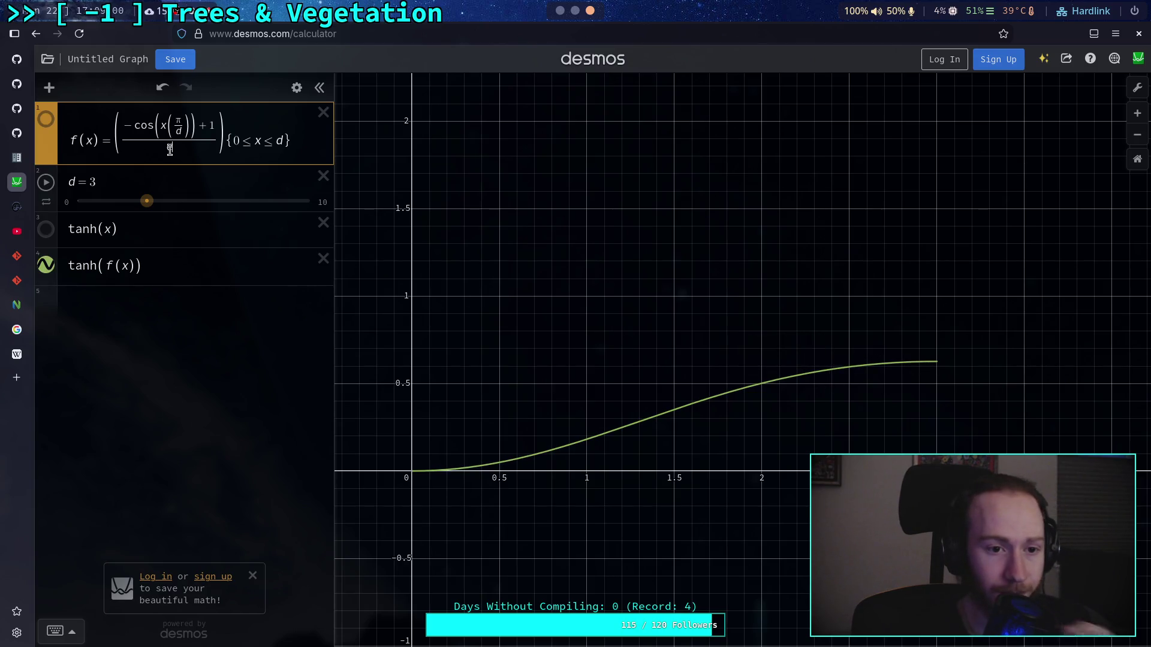
key(BackSpace)
text(pi)
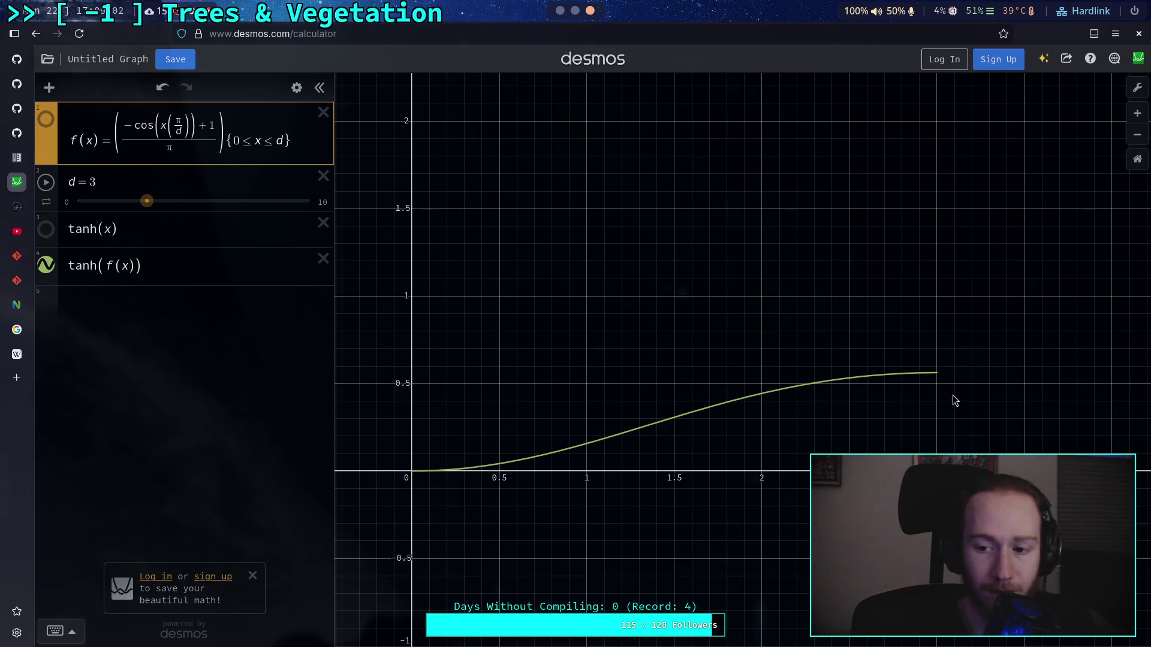
click(939, 373)
mouse_move(940, 373)
mouse_down()
mouse_move(919, 377)
mouse_move(937, 374)
mouse_up()
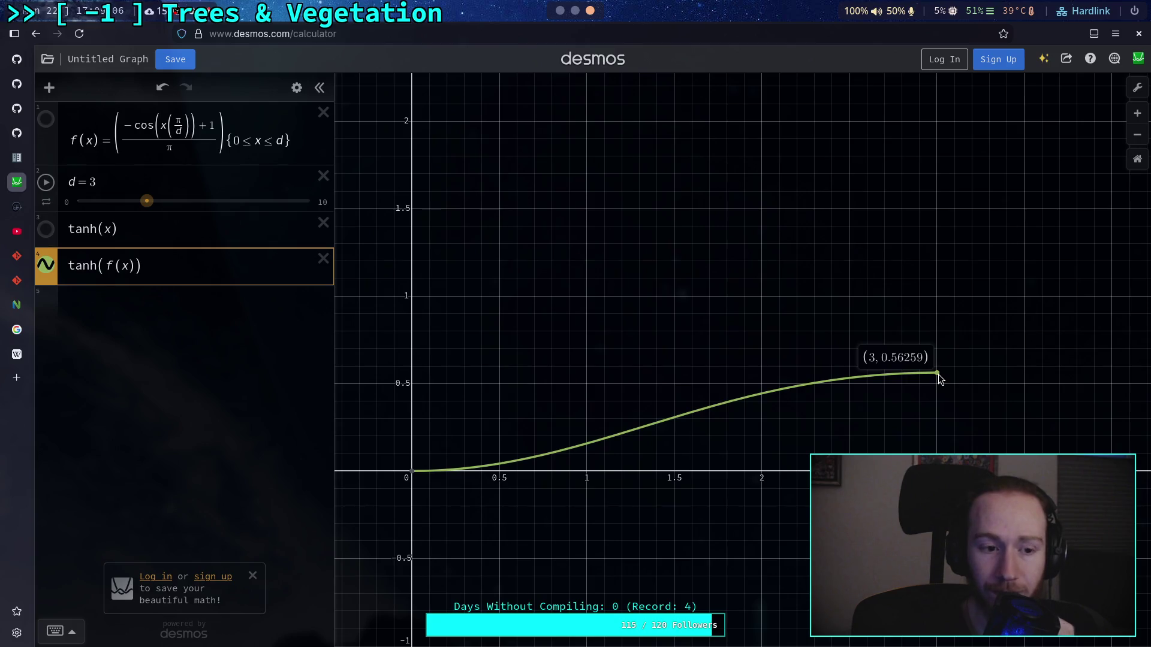
drag(937, 374, 813, 388)
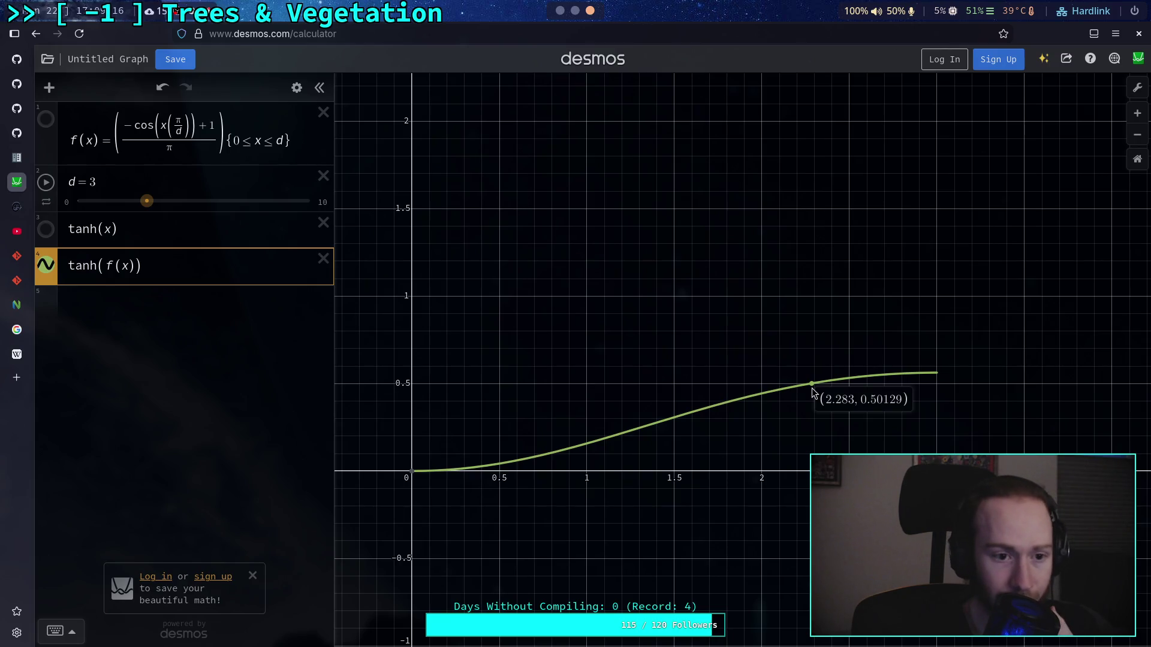
- Raise d to 7.46 and inspect points along the stretched tanh(f(x)) curve
drag(147, 201, 250, 202)
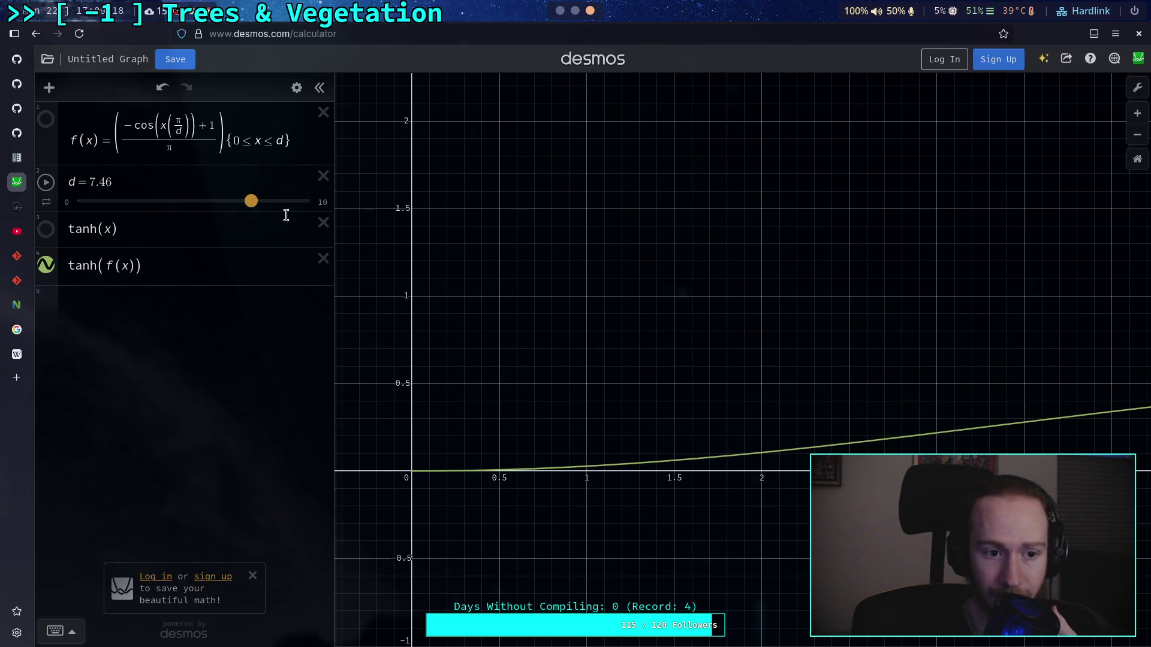
scroll(769, 329, down, 3)
right_click(817, 335)
click(585, 335)
scroll(585, 335, up, 2)
mouse_move(624, 408)
mouse_down()
mouse_move(697, 385)
mouse_move(528, 402)
mouse_move(659, 395)
mouse_move(603, 398)
mouse_up()
click(603, 396)
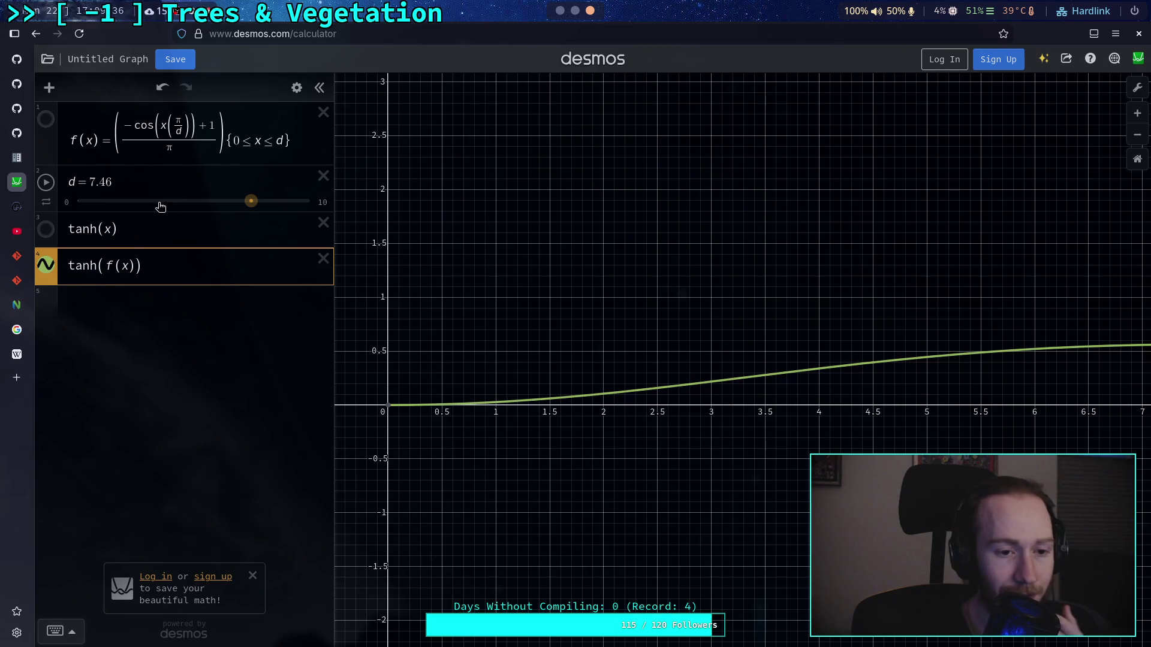
- Change f(x)'s denominator to e, then to 2, and lower the d slider
click(163, 144)
key(BackSpace)
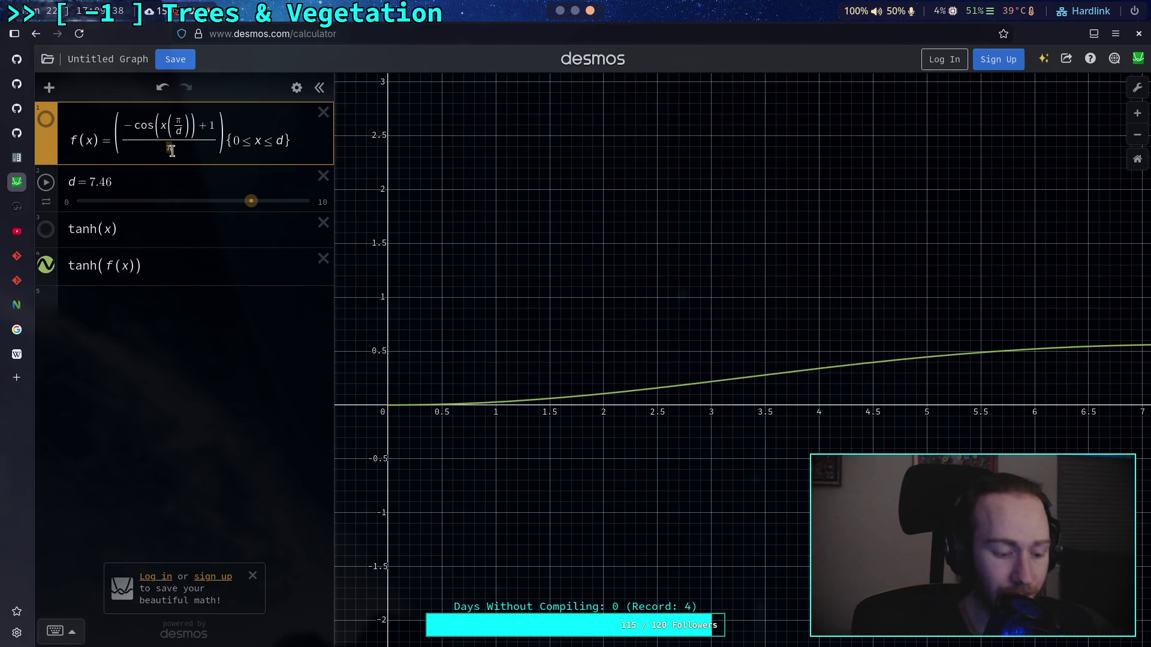
text(e)
drag(252, 201, 131, 205)
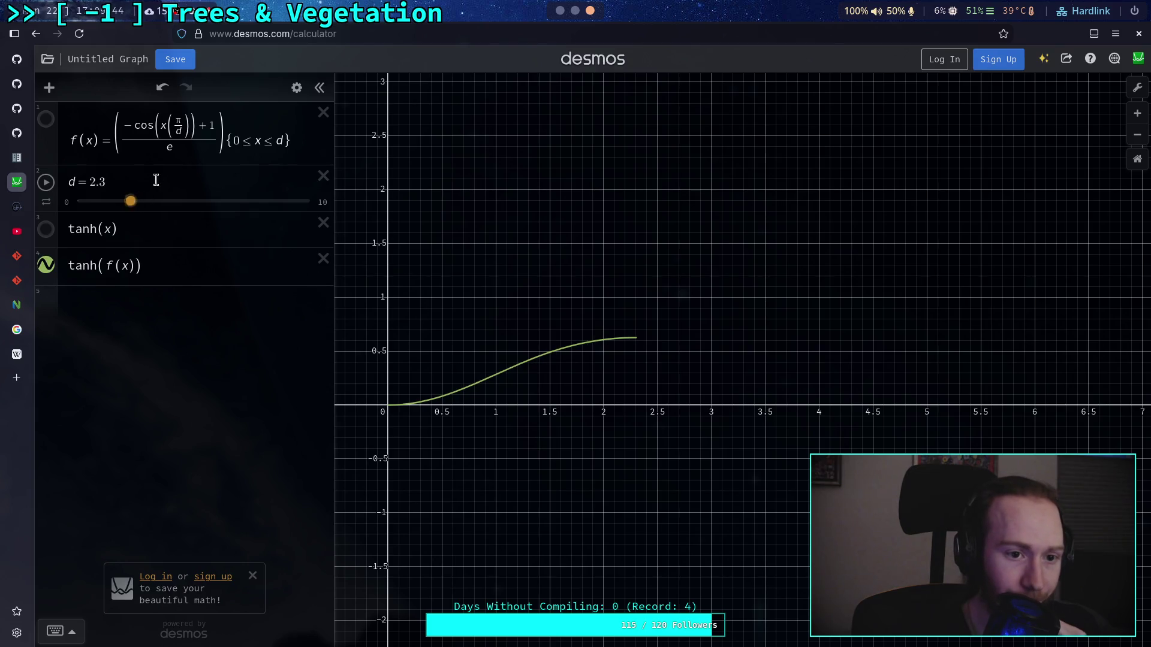
click(166, 149)
text(2)
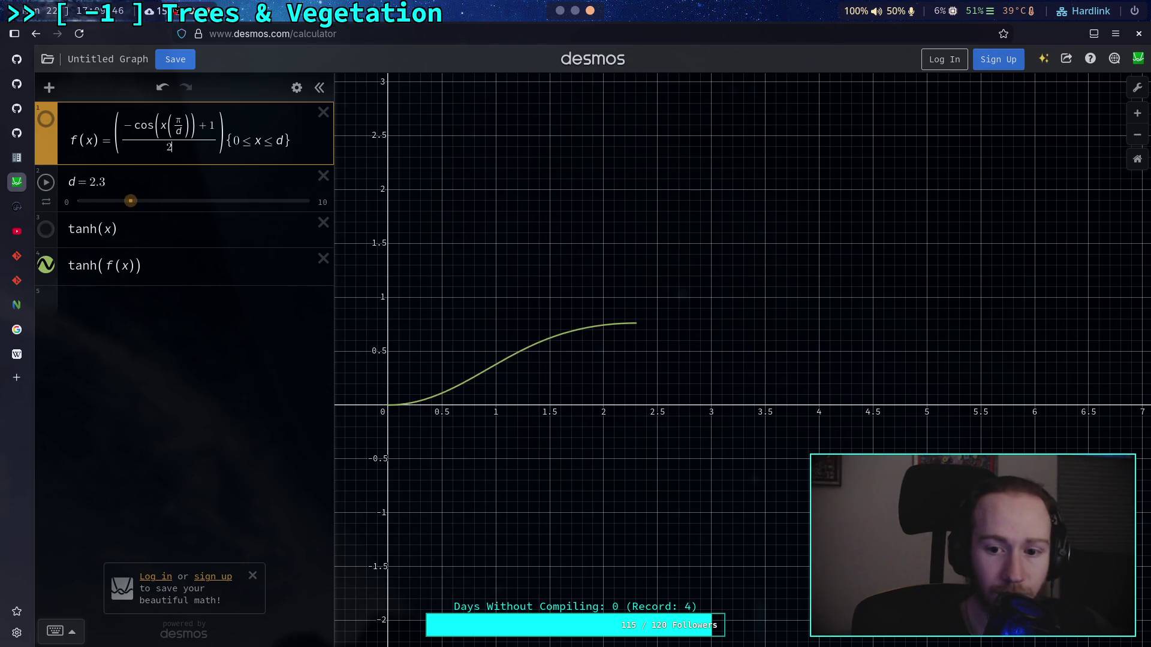
drag(507, 352, 639, 333)
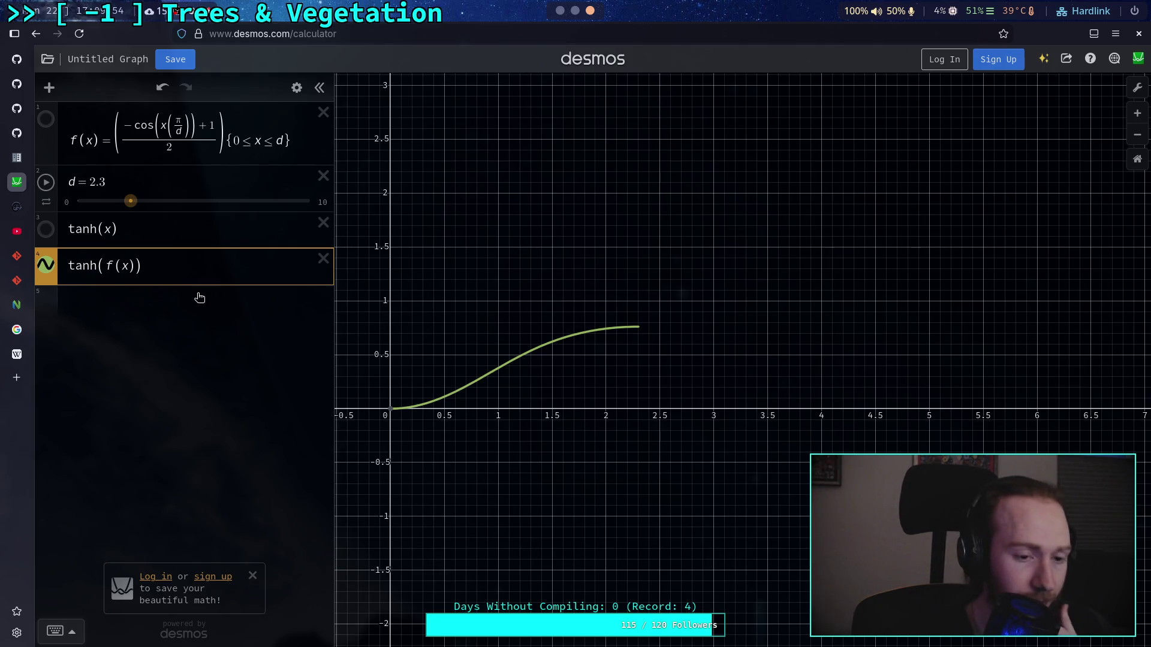
- Edit the d value directly to set it to 2.3
click(186, 318)
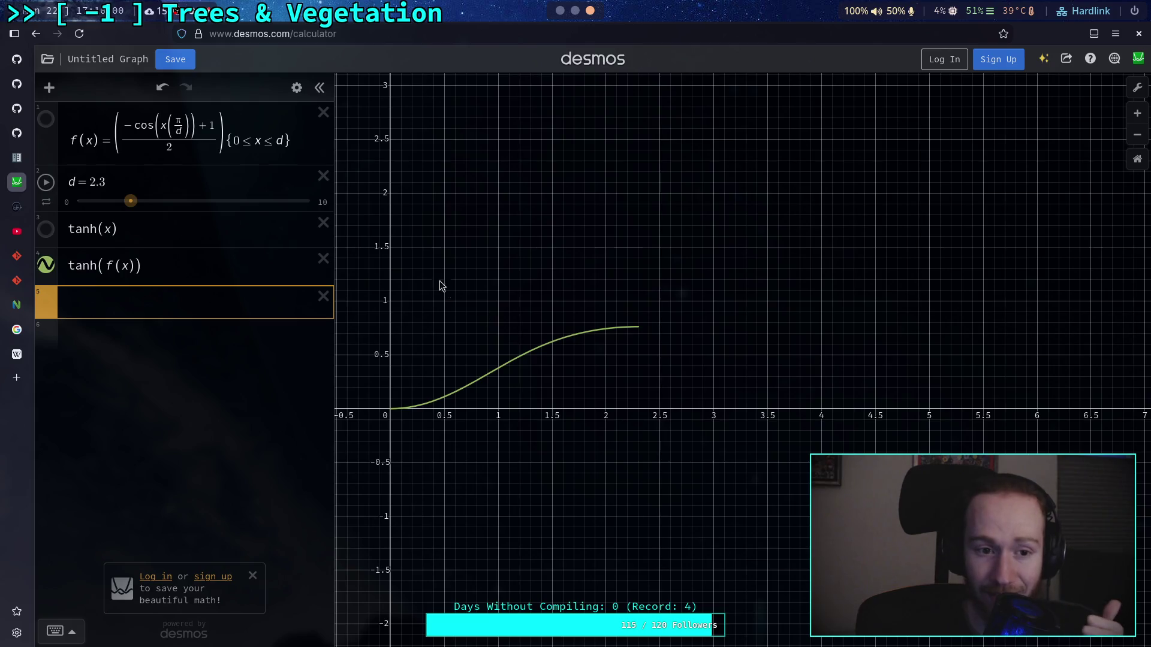
double_click(98, 183)
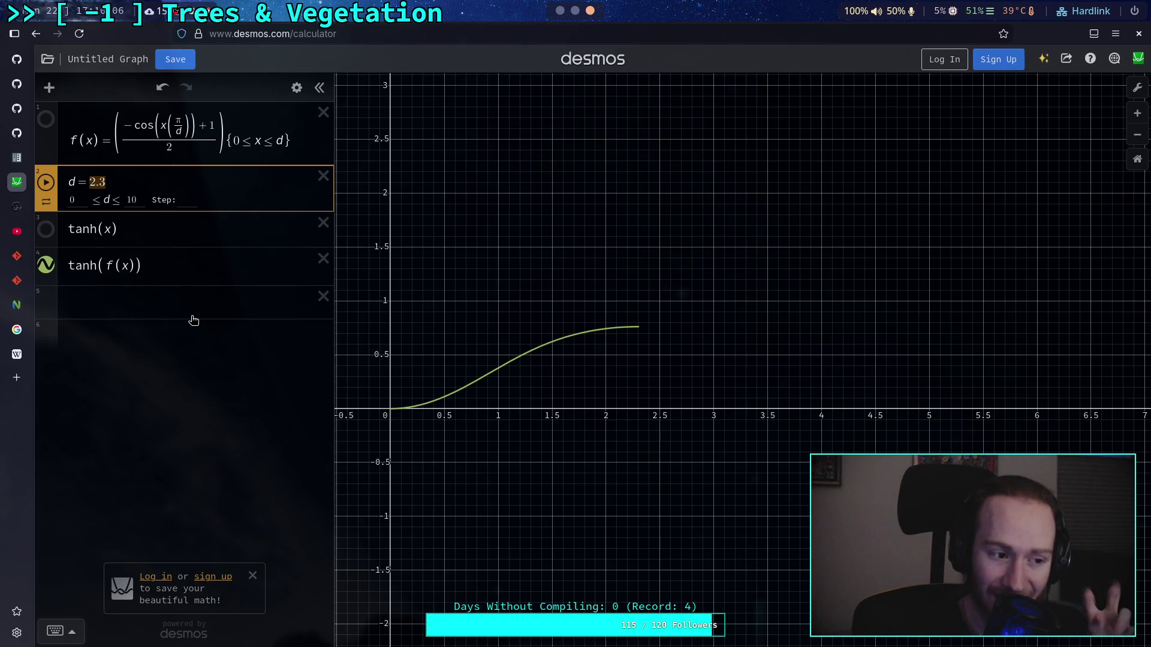
click(176, 377)
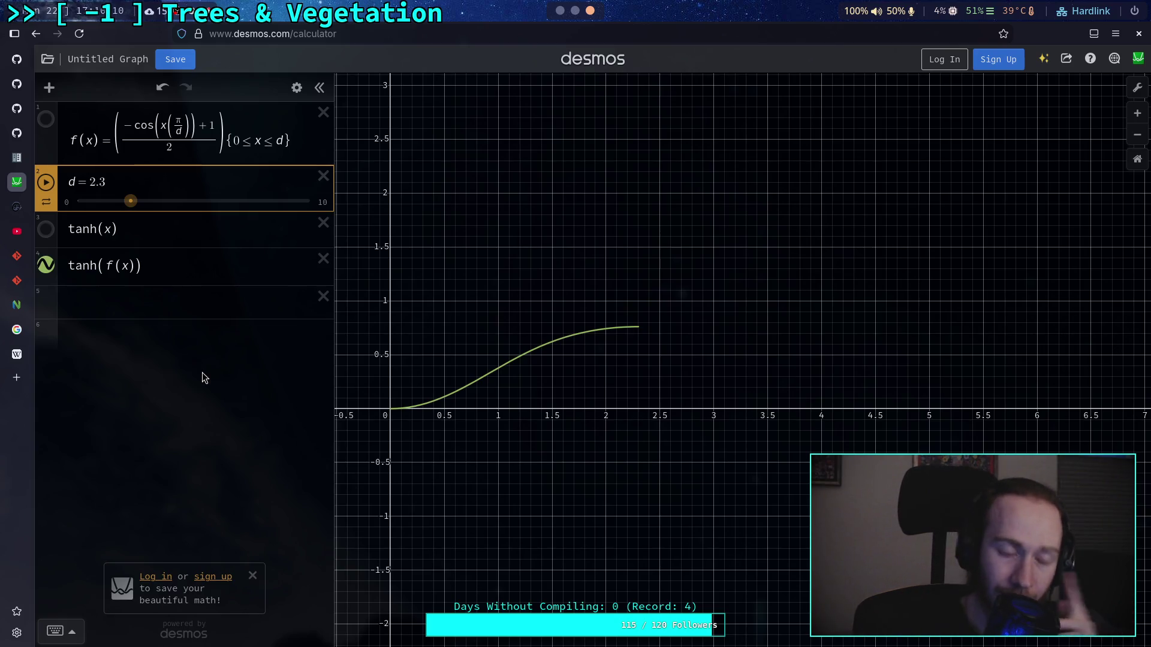
- Add a new expression s = 1/d below d
click(141, 180)
key(Return)
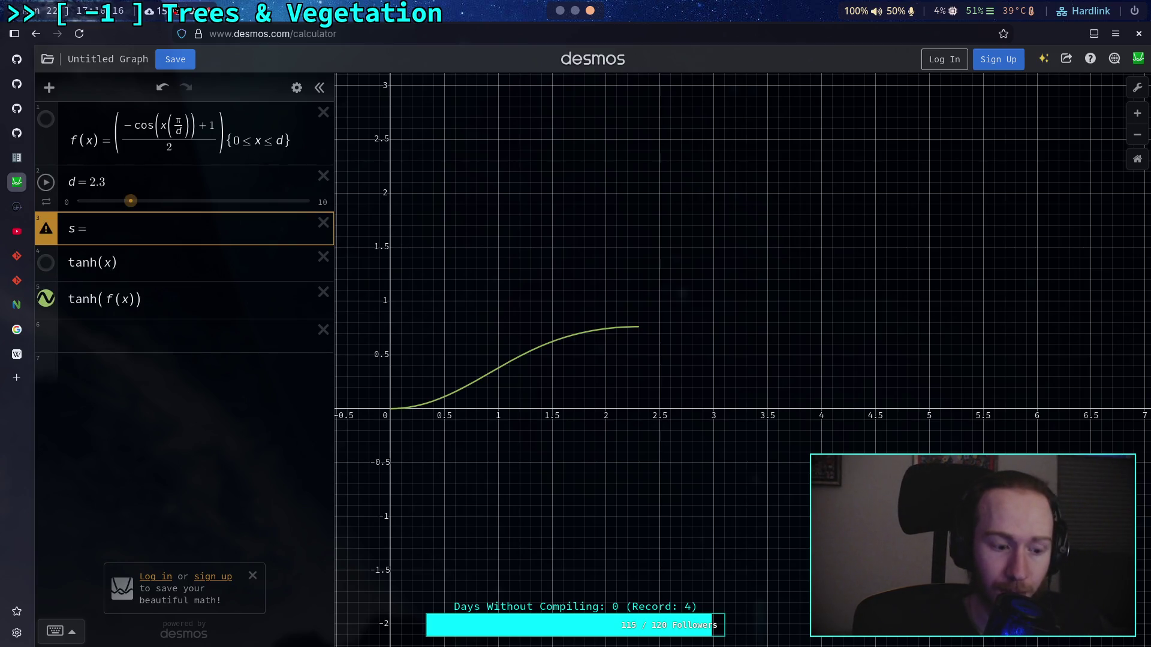
text(1/x)
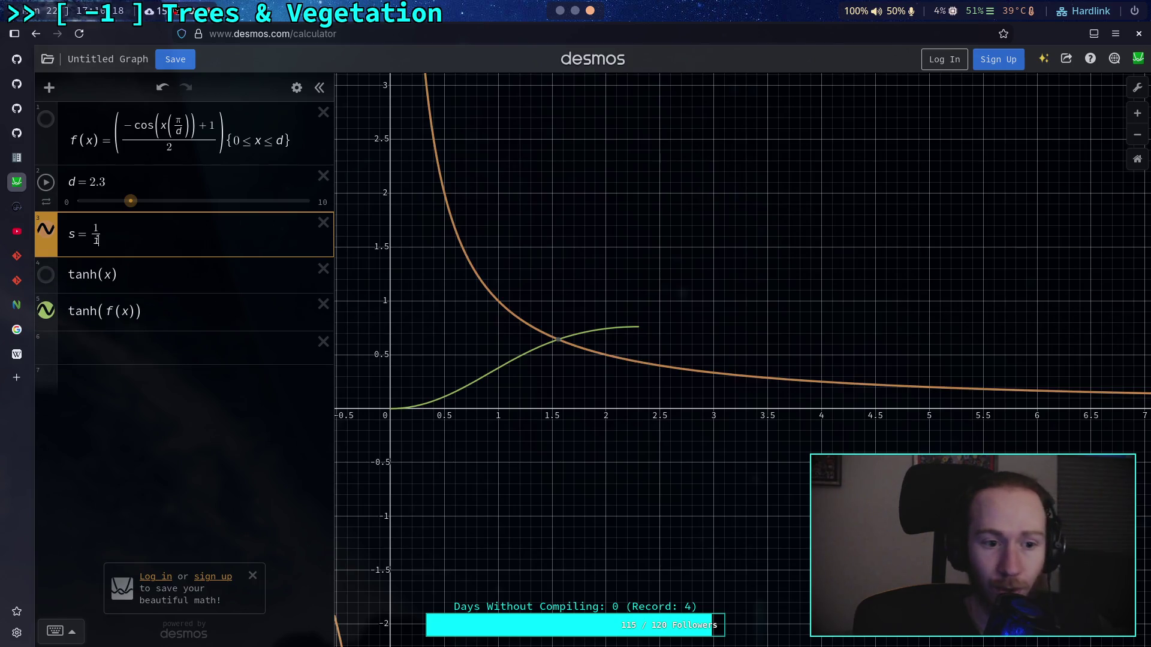
key(BackSpace)
text(d)
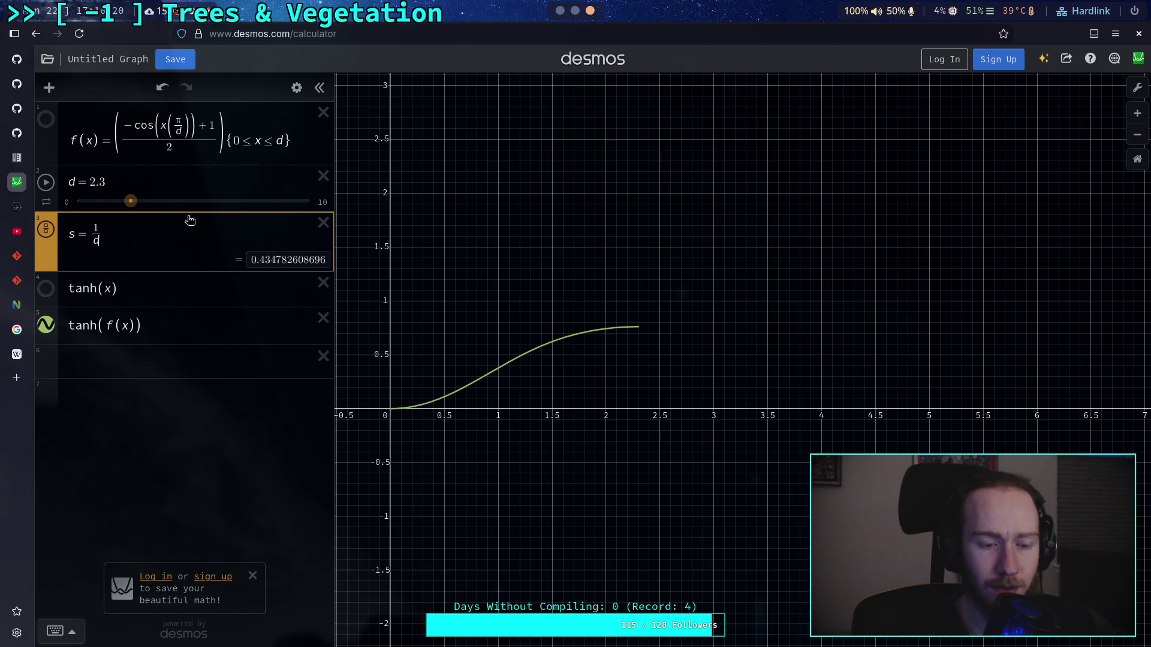
- Use s instead of d in f(x)'s π/d fraction and range limit, then test d
click(178, 131)
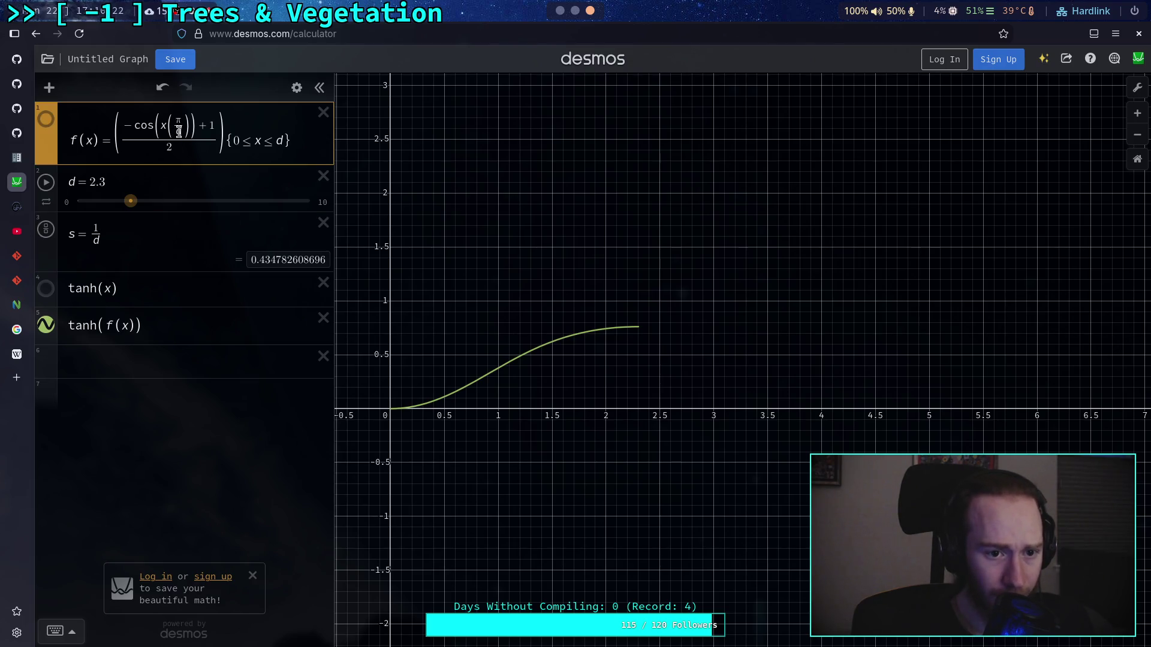
key(BackSpace)
text(s)
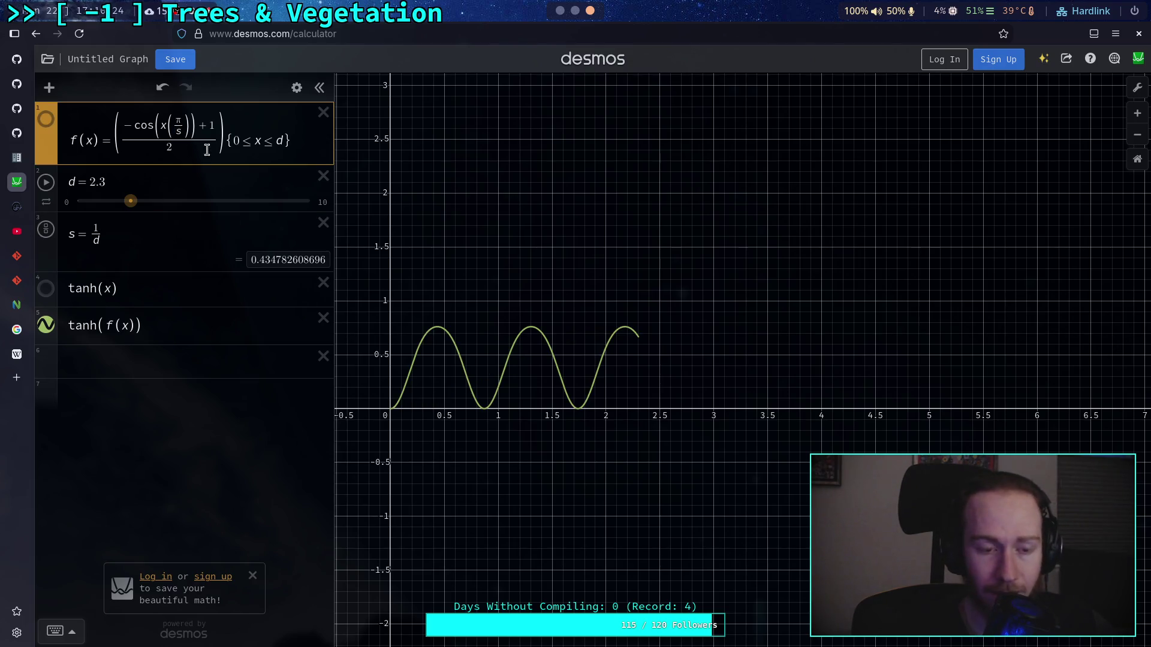
click(279, 141)
key(BackSpace)
text(s)
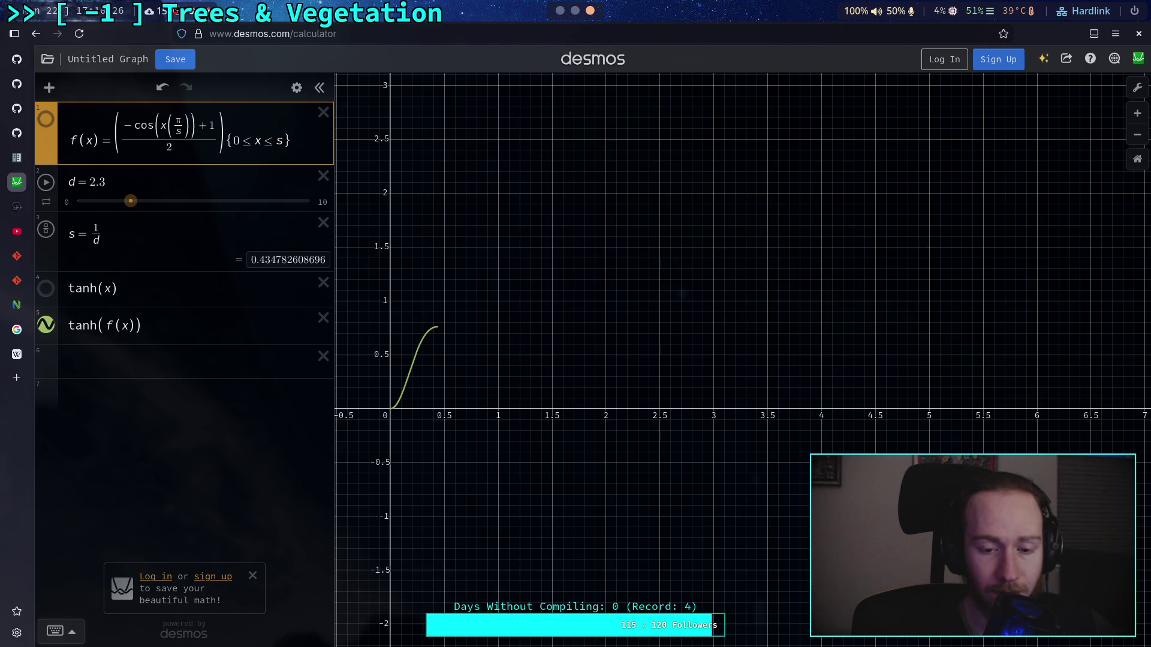
mouse_move(131, 202)
mouse_down()
mouse_move(235, 202)
mouse_move(87, 213)
mouse_up()
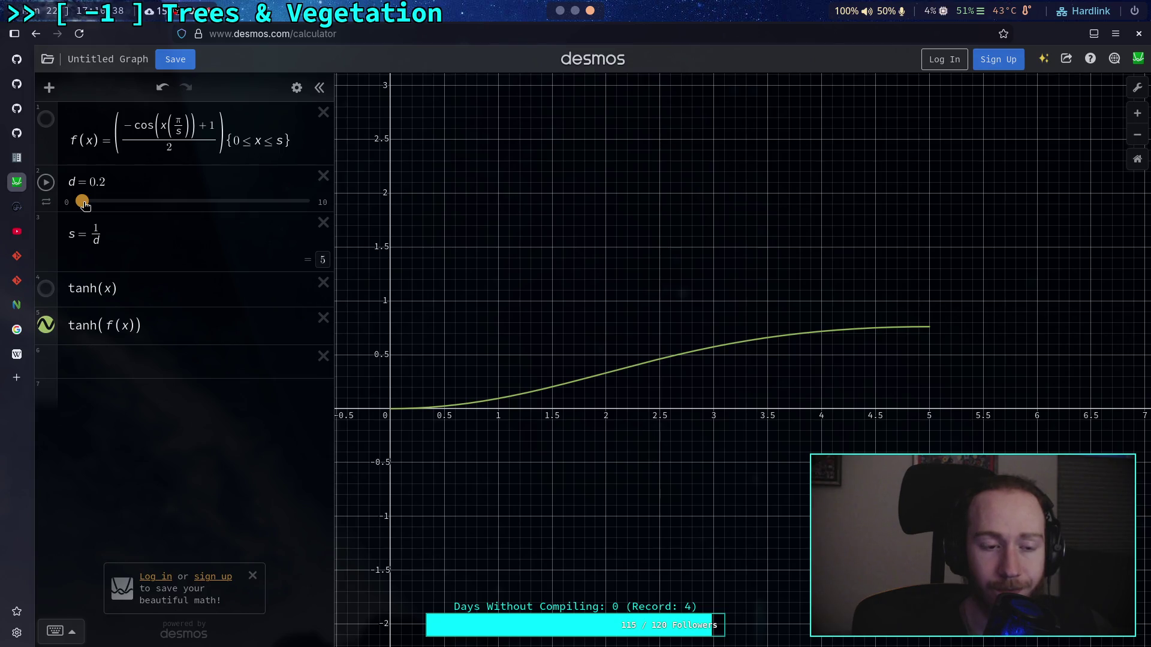
- Nudge d to 0.53 and change s to 10/d
drag(85, 205, 92, 207)
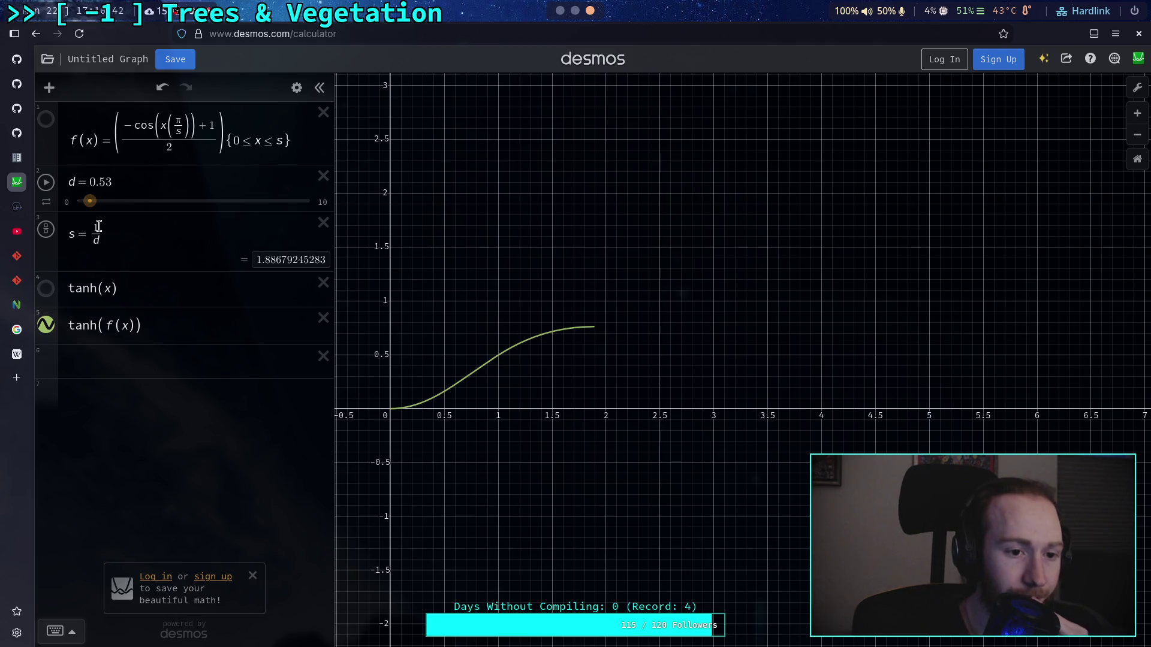
click(120, 222)
text(0)
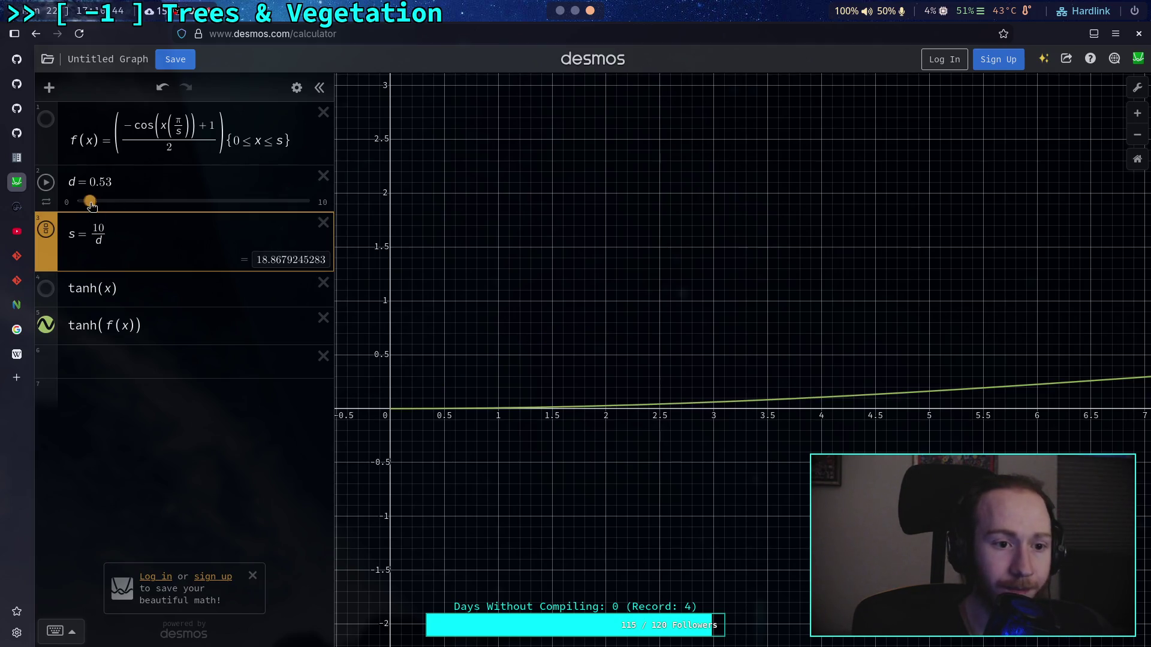
click(91, 205)
- Try d at 3 and 1, panning the graph back to the origin
mouse_move(91, 205)
mouse_down()
mouse_move(149, 203)
mouse_move(117, 205)
mouse_up()
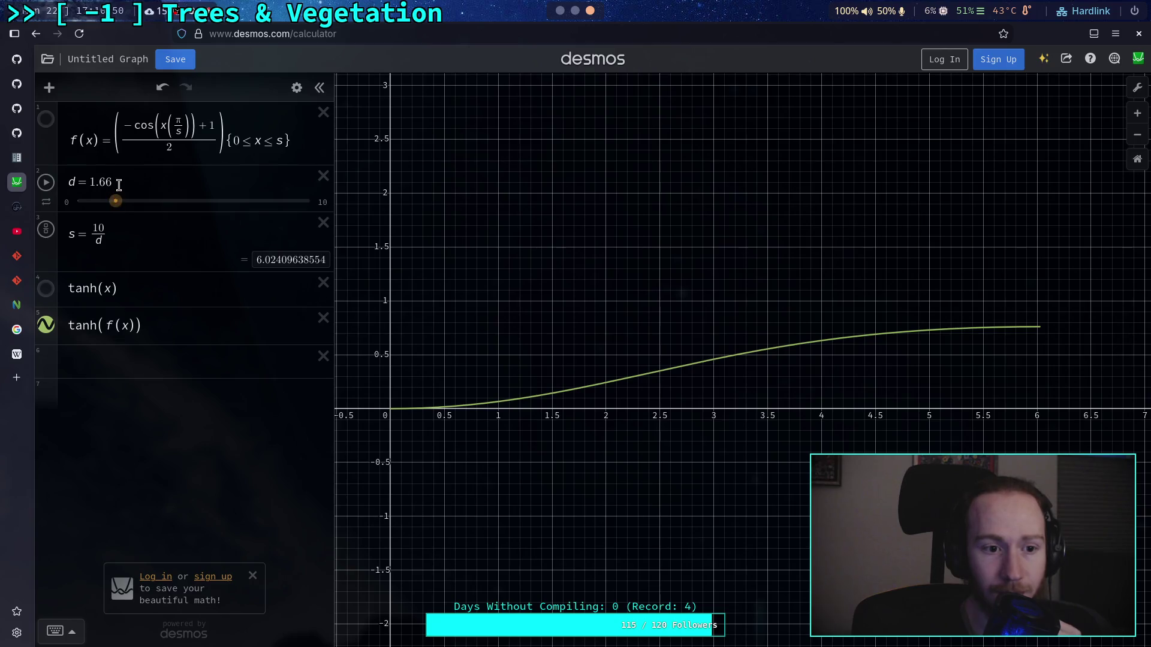
double_click(101, 182)
text(1)
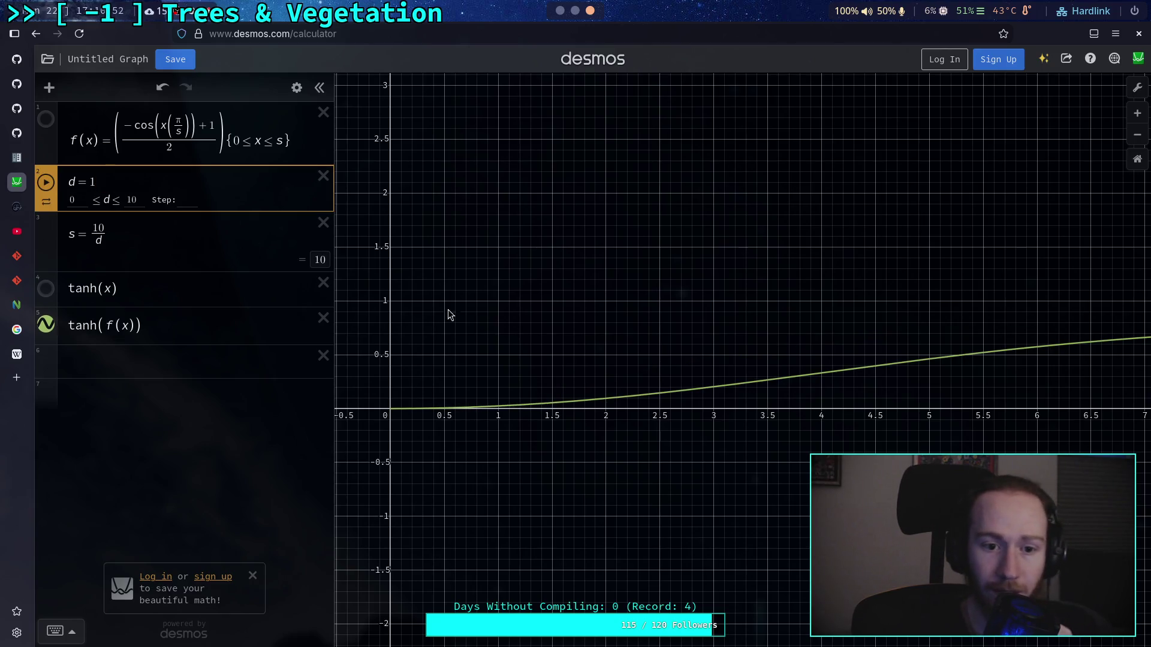
click(360, 290)
drag(783, 314, 353, 333)
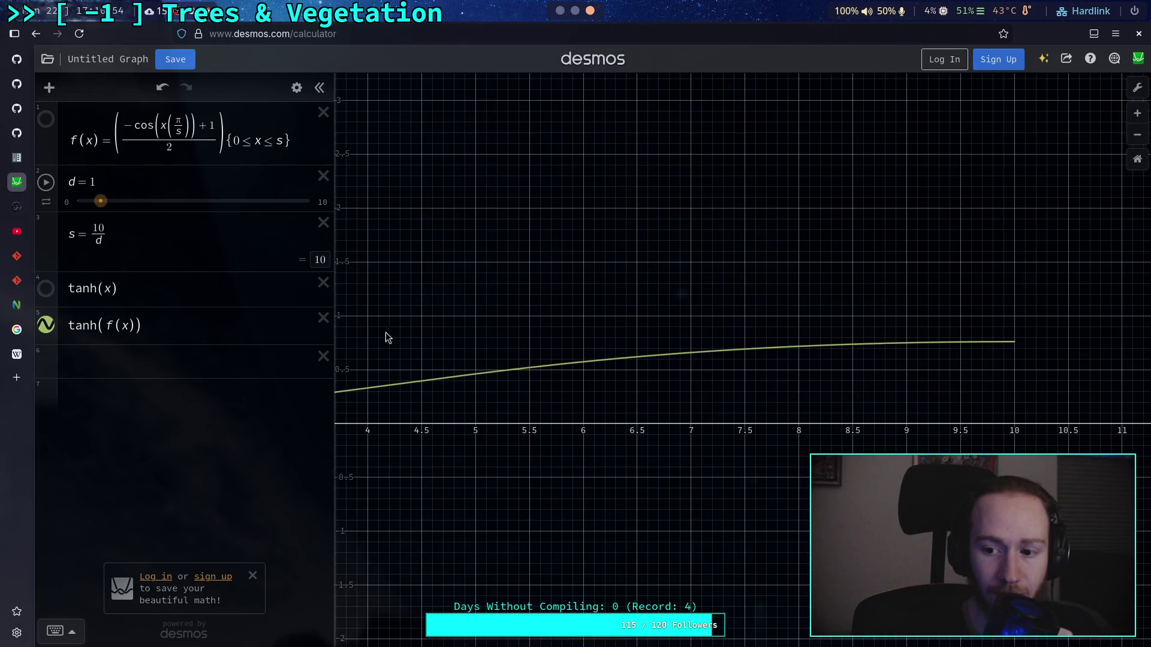
drag(646, 322, 983, 297)
drag(613, 305, 747, 315)
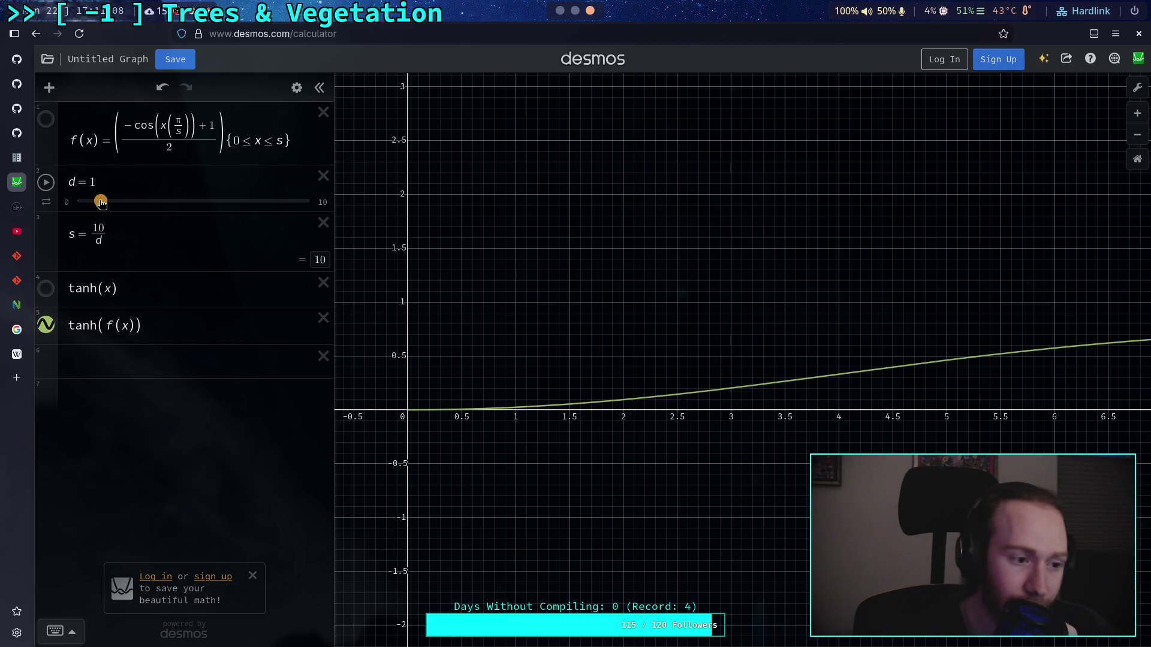
- Raise d through 2 to about 5 and trace the tanh(f(x)) curve
drag(100, 202, 192, 201)
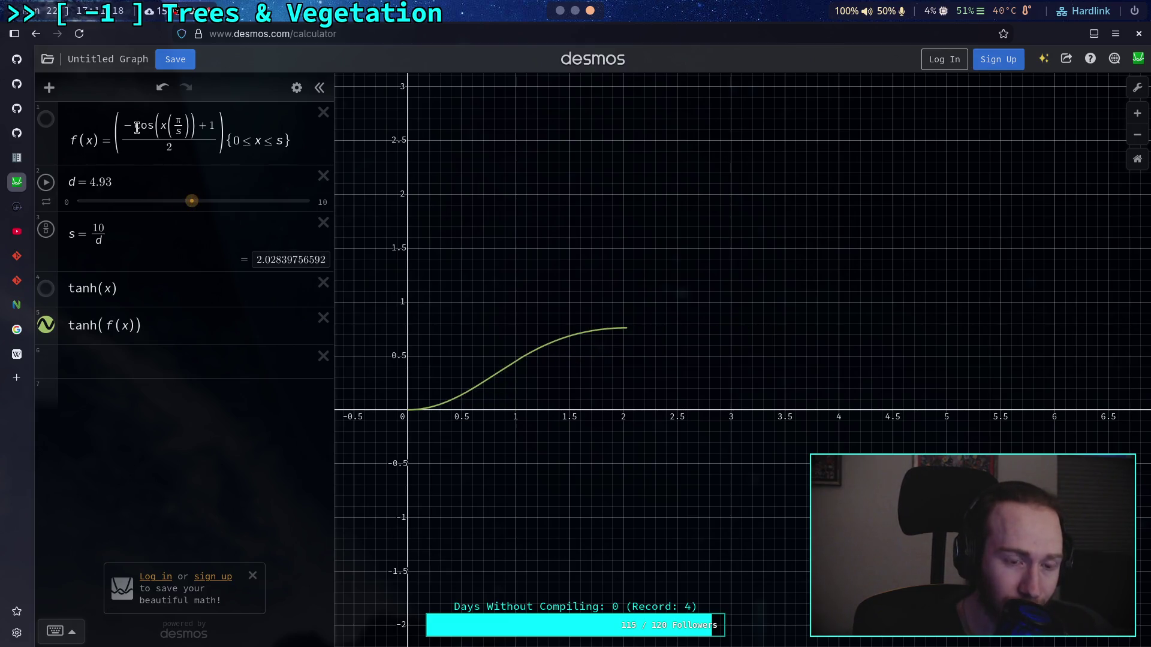
drag(139, 128, 232, 143)
click(271, 143)
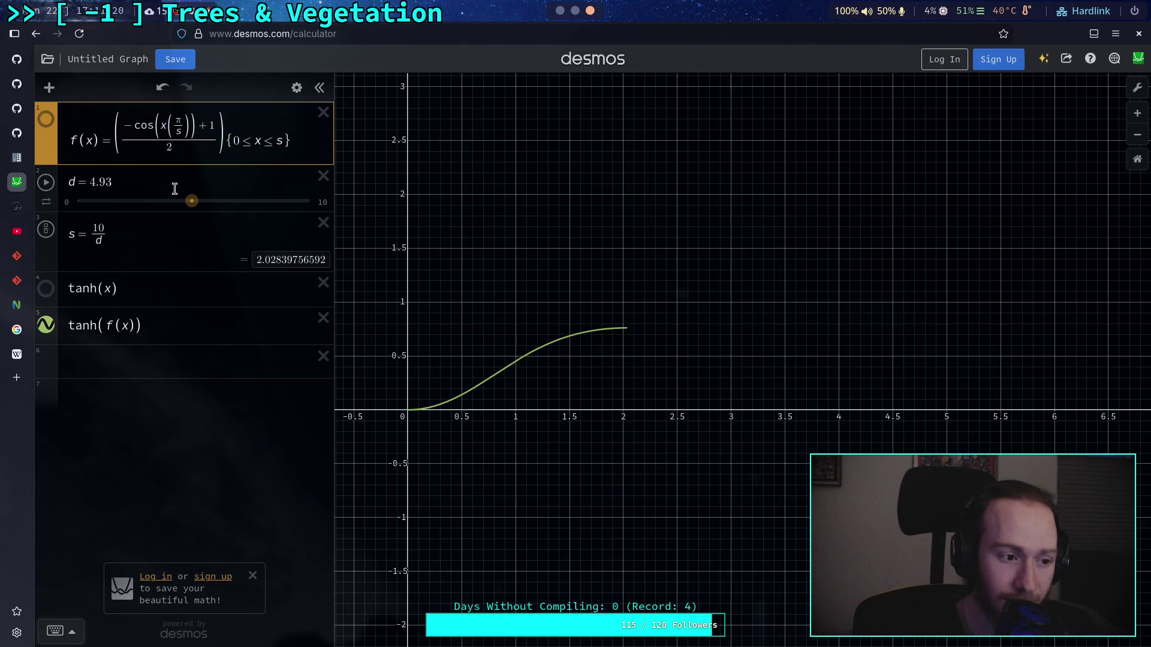
drag(192, 201, 194, 202)
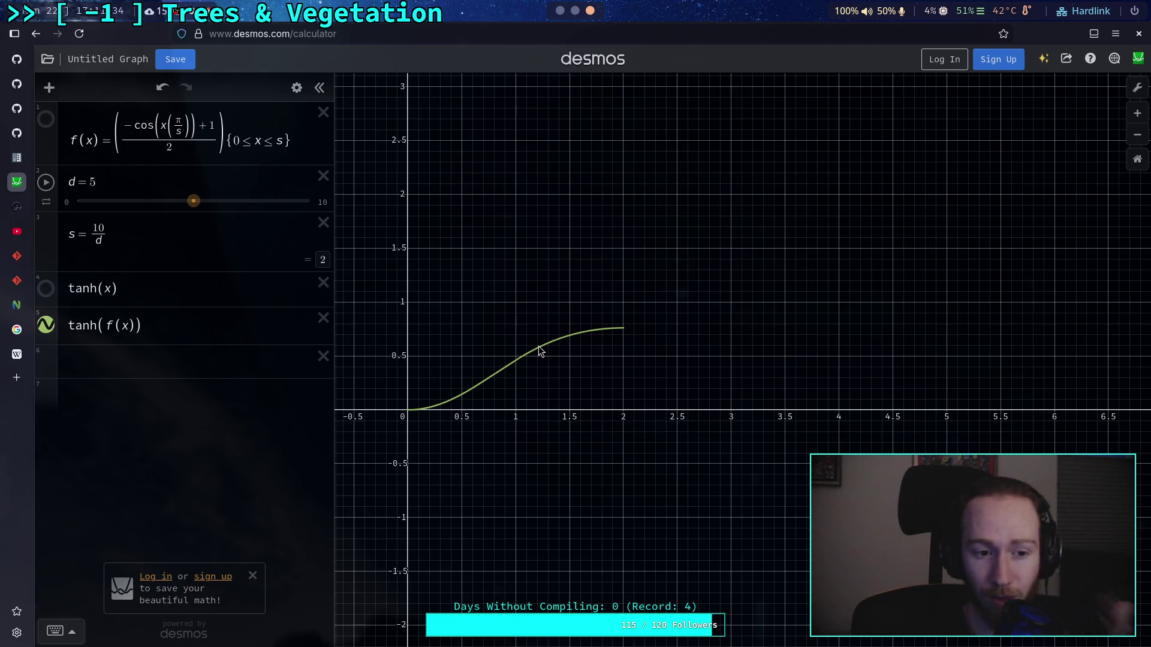
mouse_move(539, 352)
mouse_down()
mouse_move(609, 341)
mouse_move(408, 408)
mouse_move(460, 407)
mouse_move(519, 371)
mouse_up()
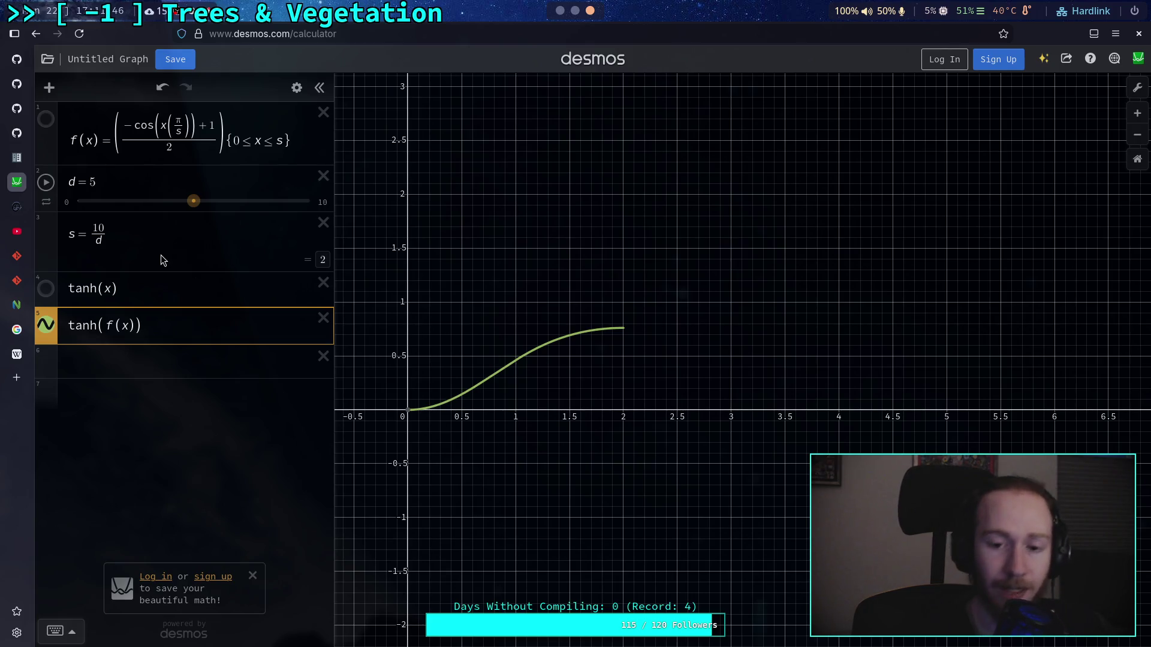
- Briefly add e to s's numerator, raise d to 10, then restore s = 10/d
click(105, 225)
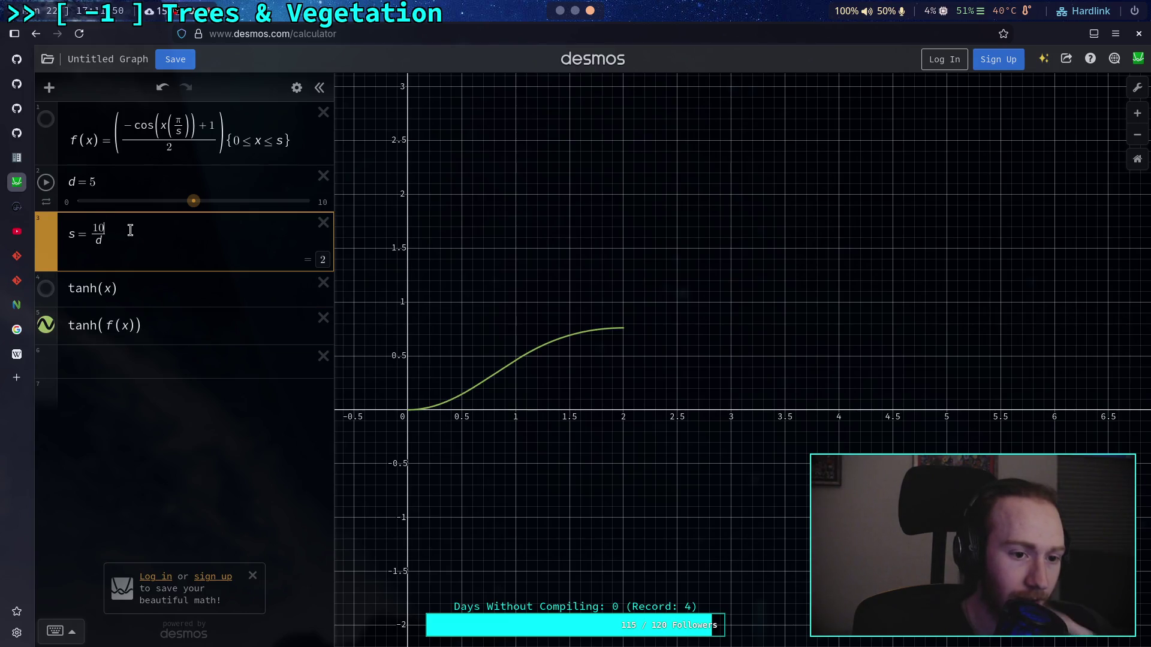
text(e)
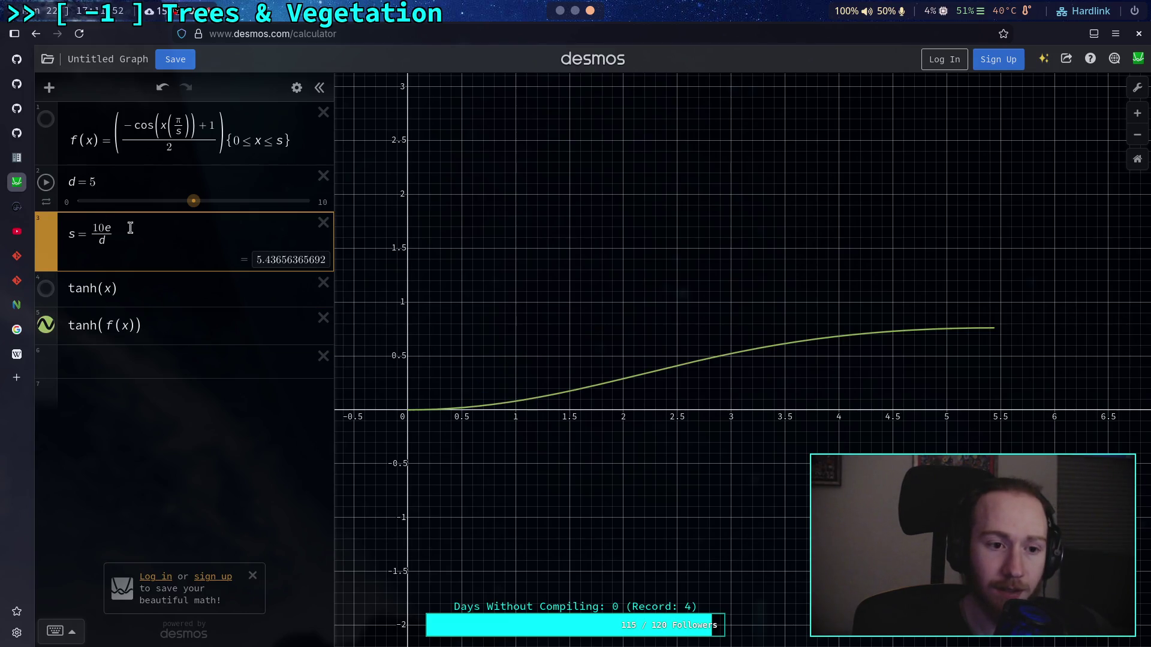
drag(193, 201, 311, 201)
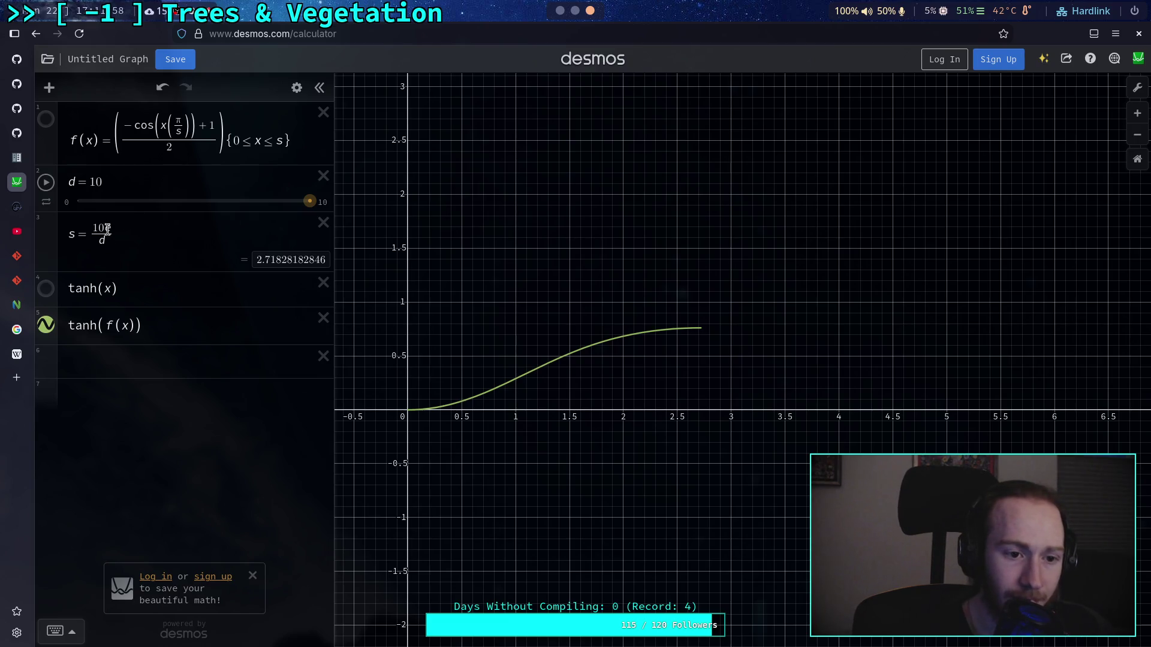
click(137, 225)
key(BackSpace)
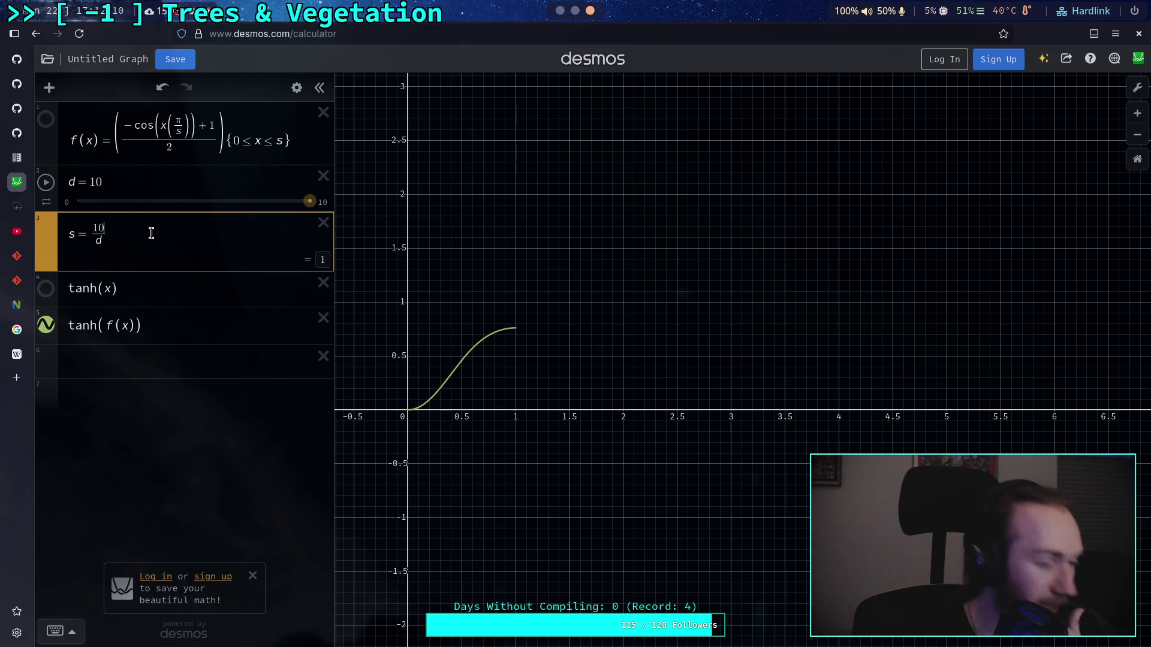
- Switch f(x)'s denominator back to π, read the endpoint value, and vary d
click(170, 148)
key(BackSpace)
text(pi)
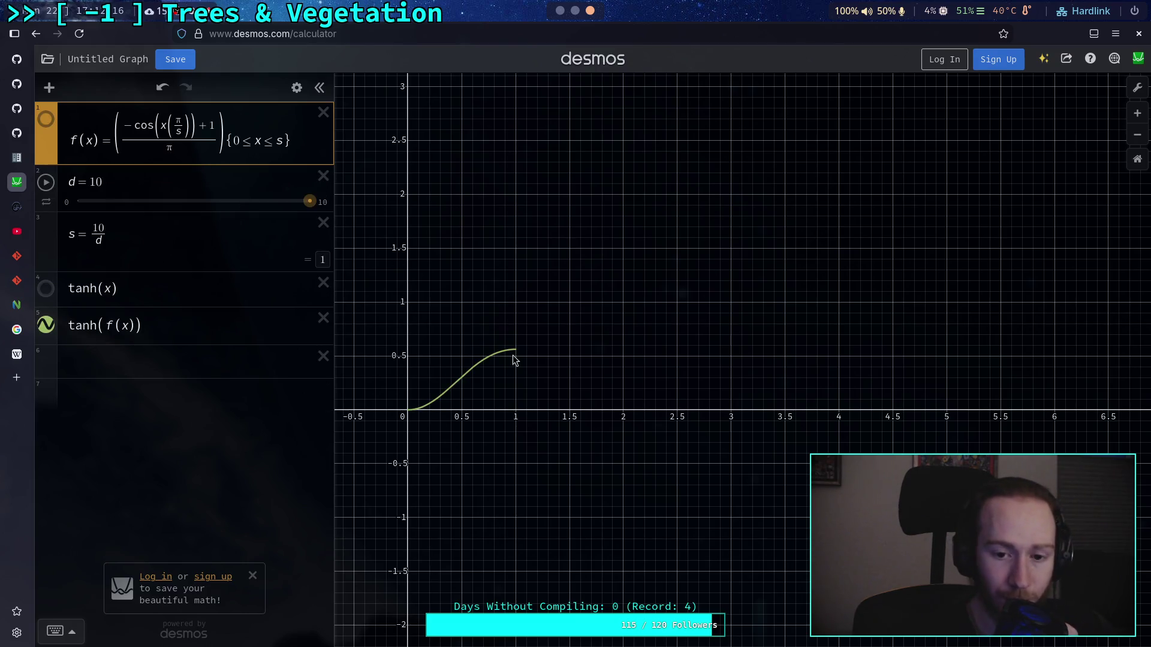
click(517, 351)
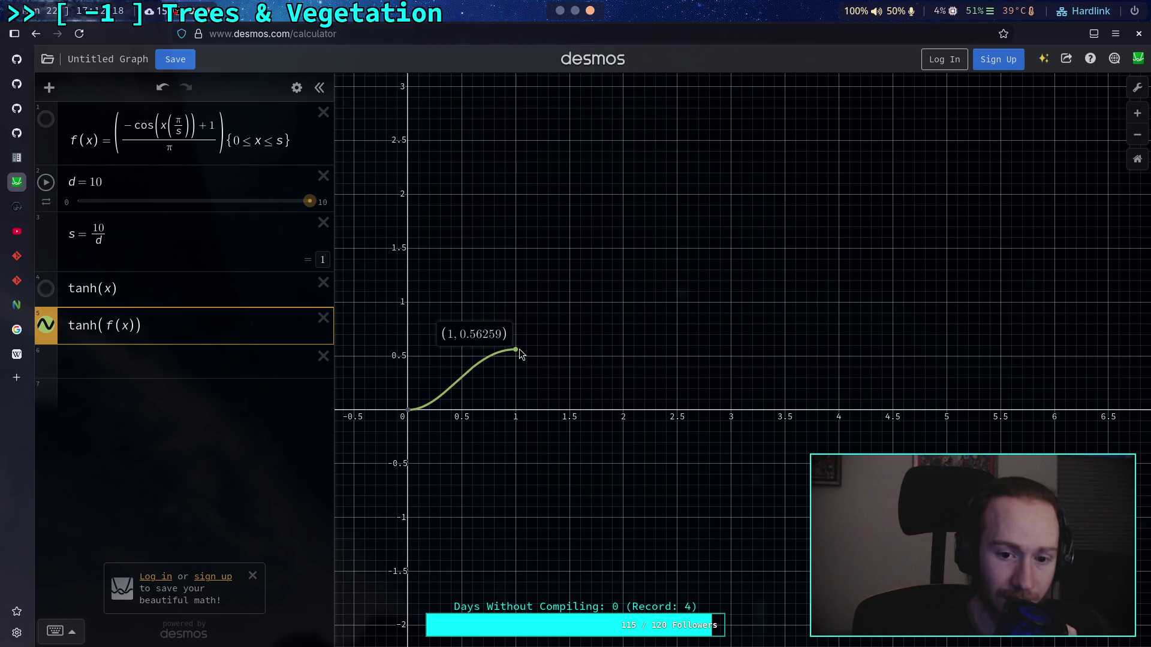
click(123, 233)
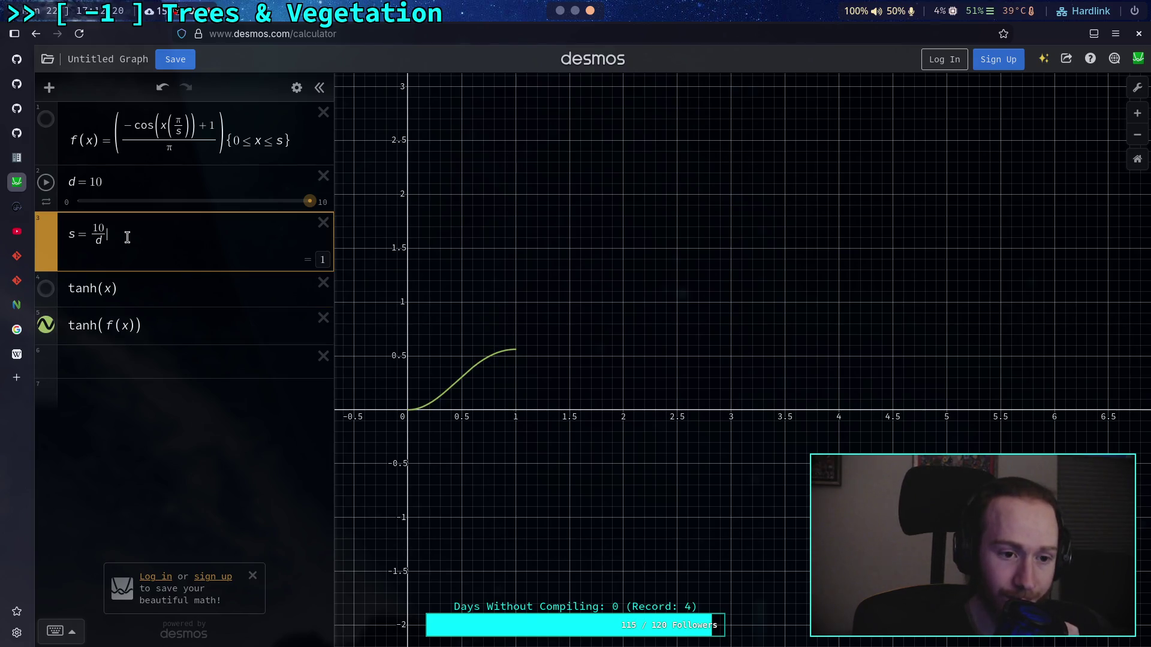
mouse_move(304, 203)
mouse_down()
mouse_move(221, 201)
mouse_move(360, 216)
mouse_up()
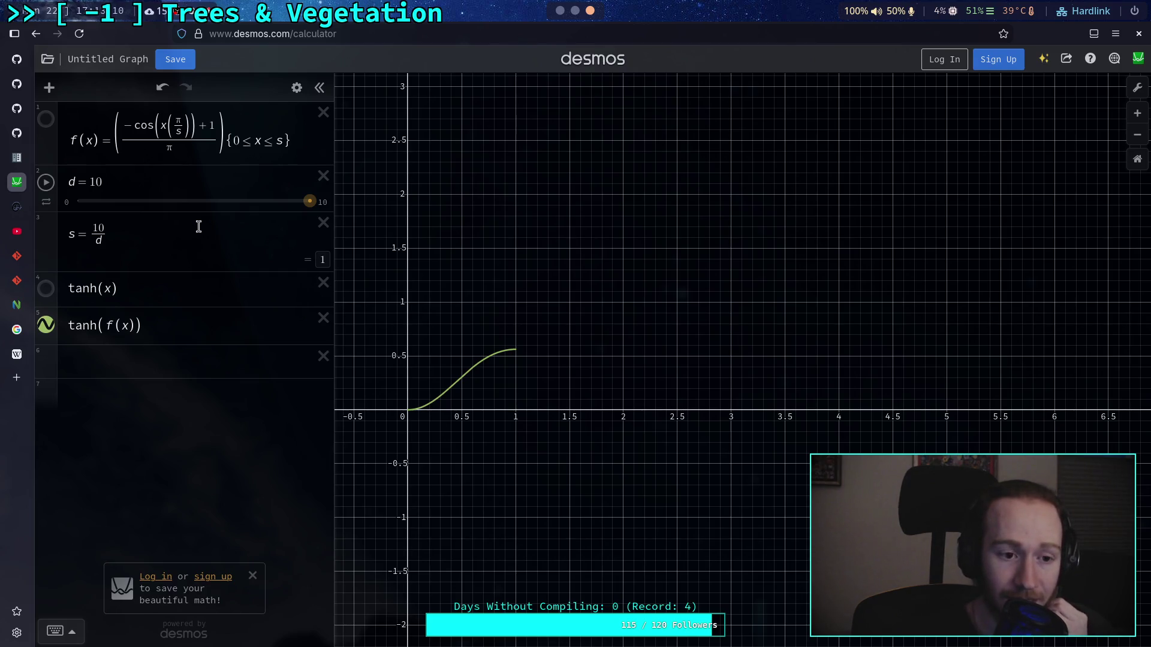
- Redefine s as d, drag d down to 1, and remove the extra empty row
click(105, 237)
key(BackSpace)
key(BackSpace)
key(BackSpace)
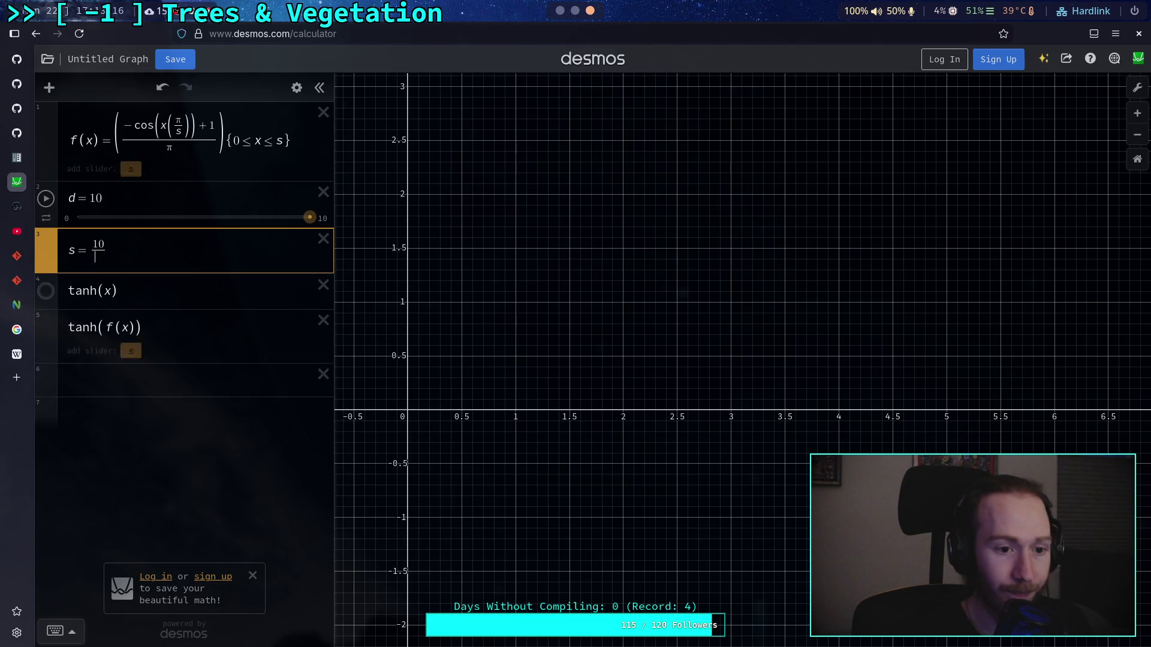
text(d)
drag(309, 201, 101, 205)
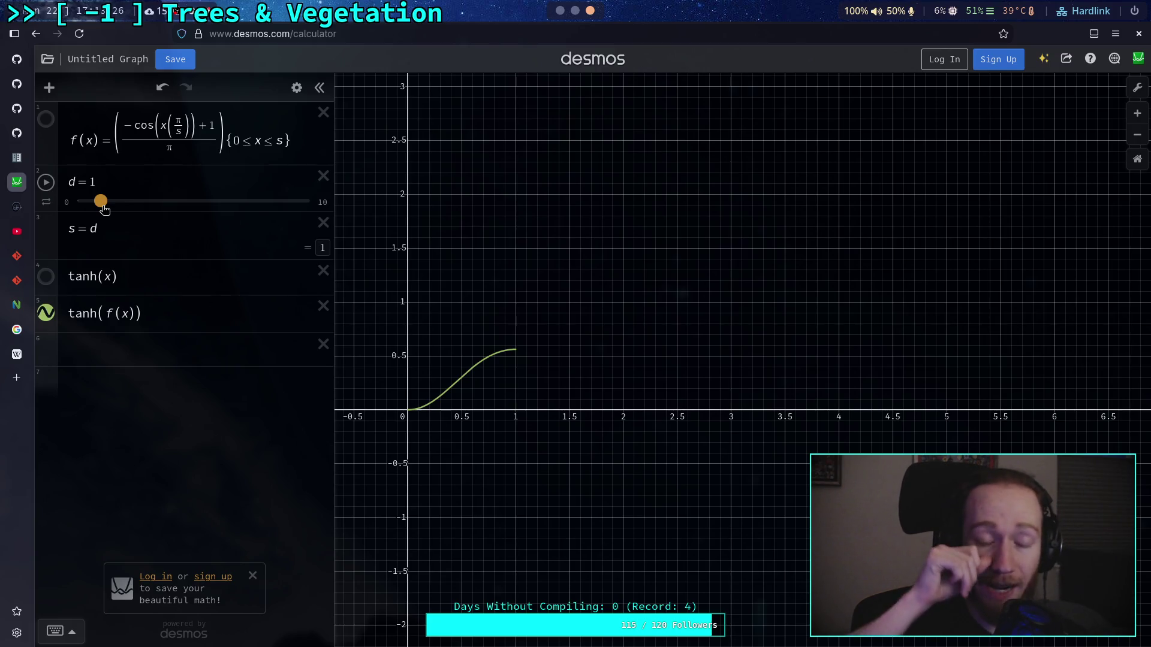
click(323, 344)
click(144, 349)
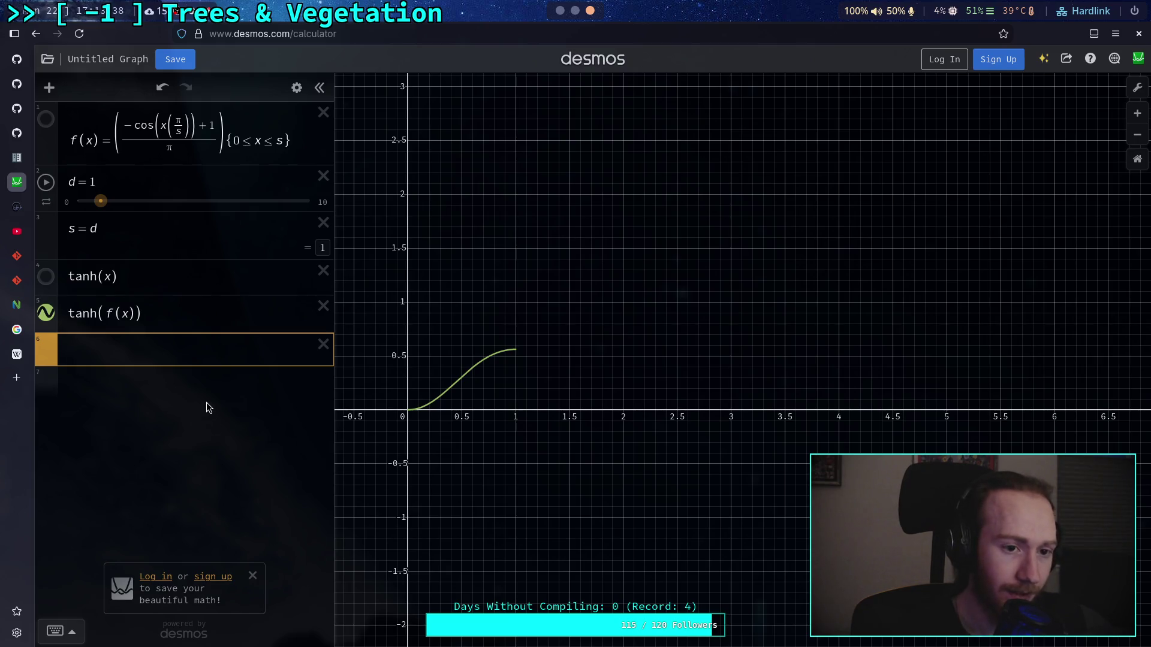
- Back in Godot, give the density variable a default of 1.0
key(super+2)
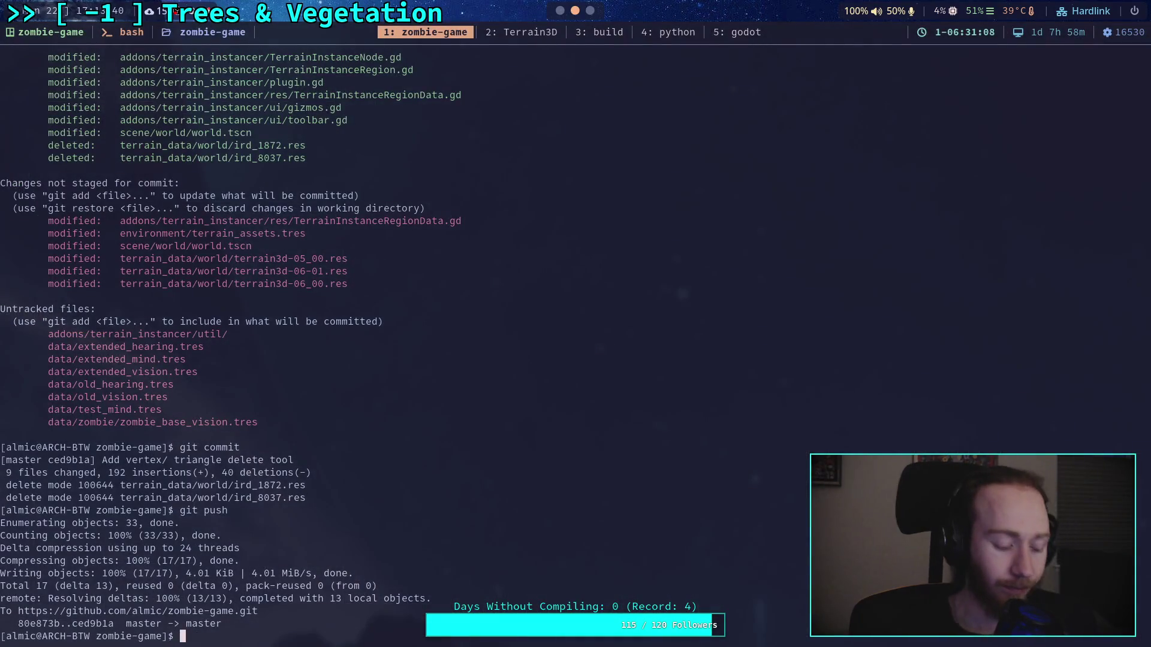
key(super+3)
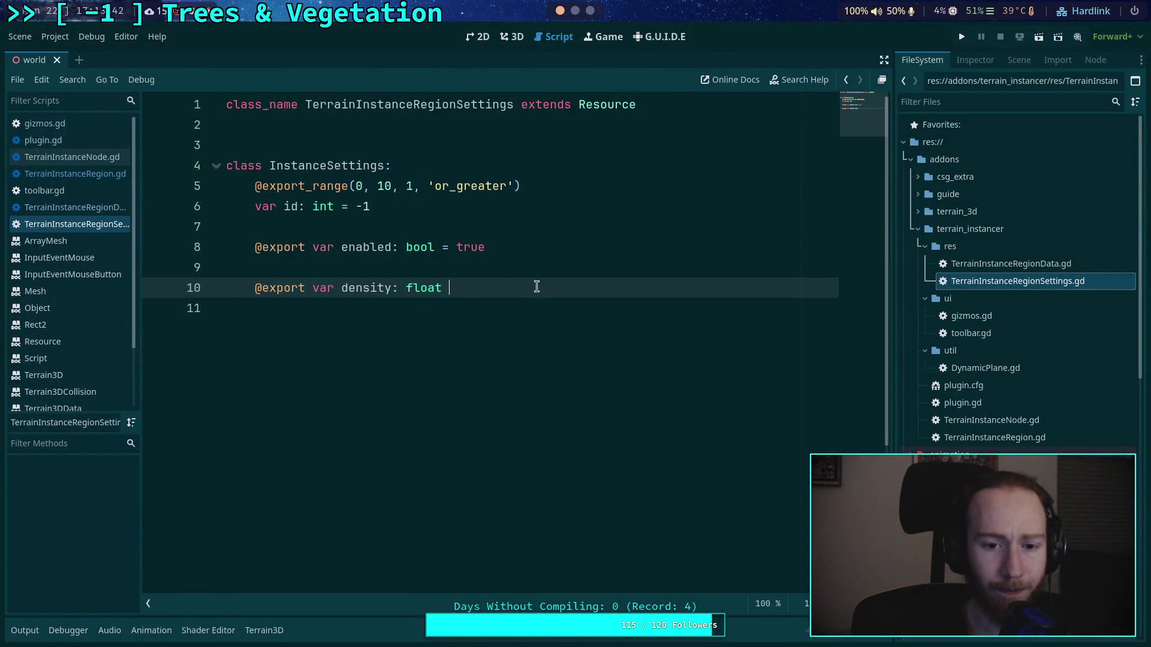
text(=)
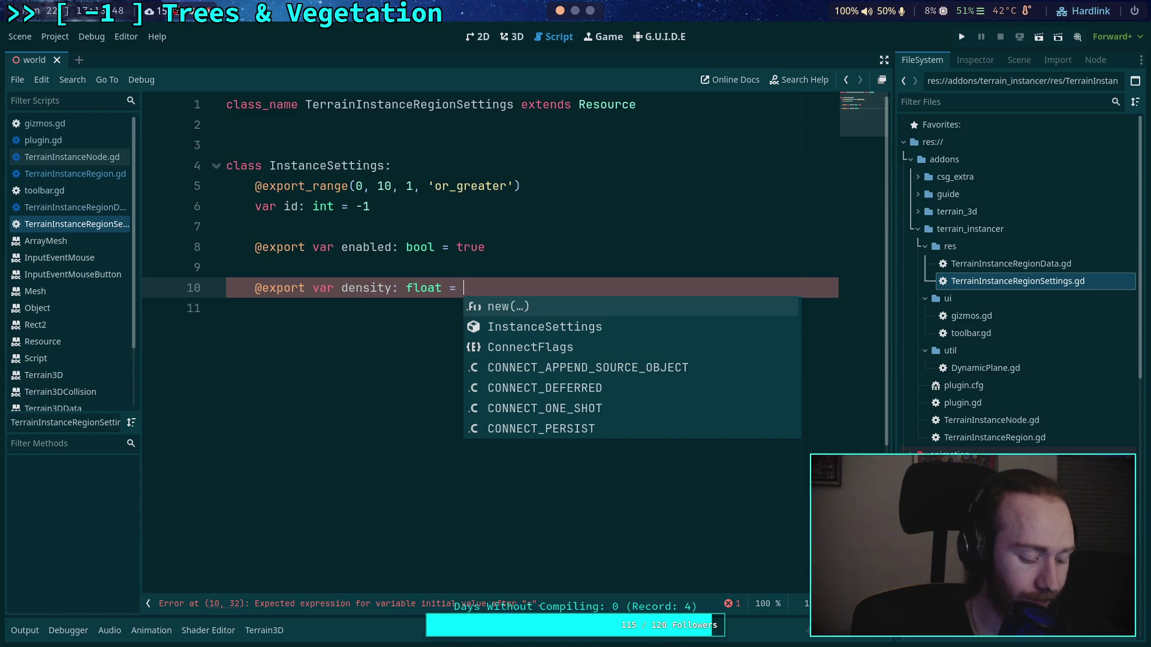
text(1.0)
click(386, 266)
key(Return)
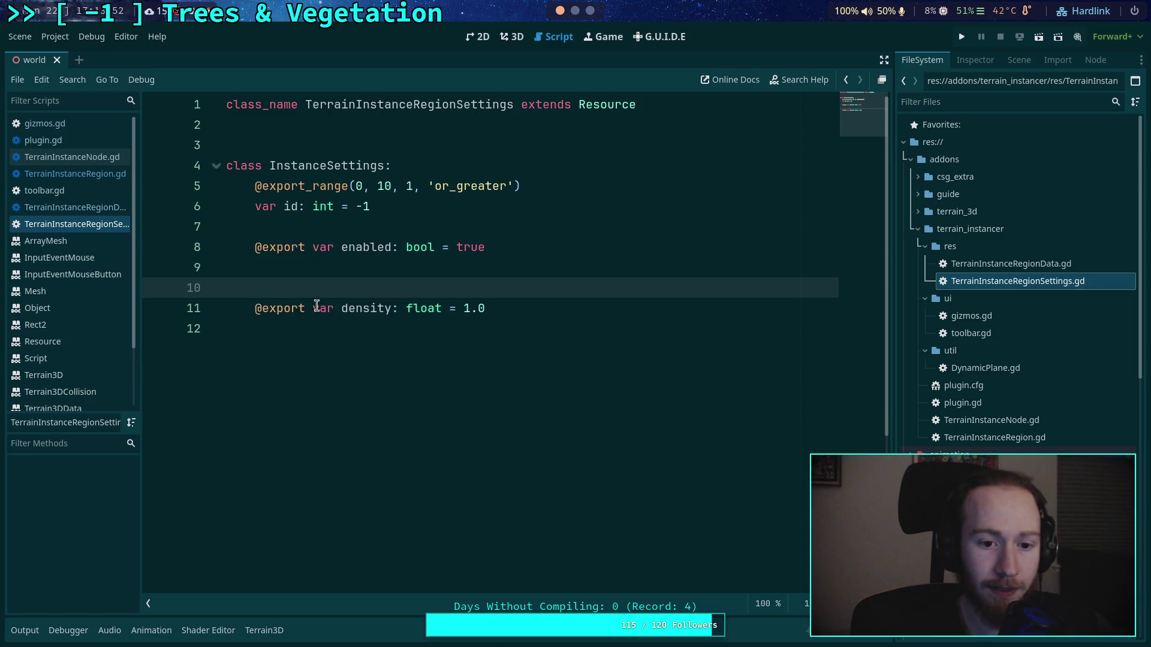
click(307, 308)
key(Return)
text(_range(0.)
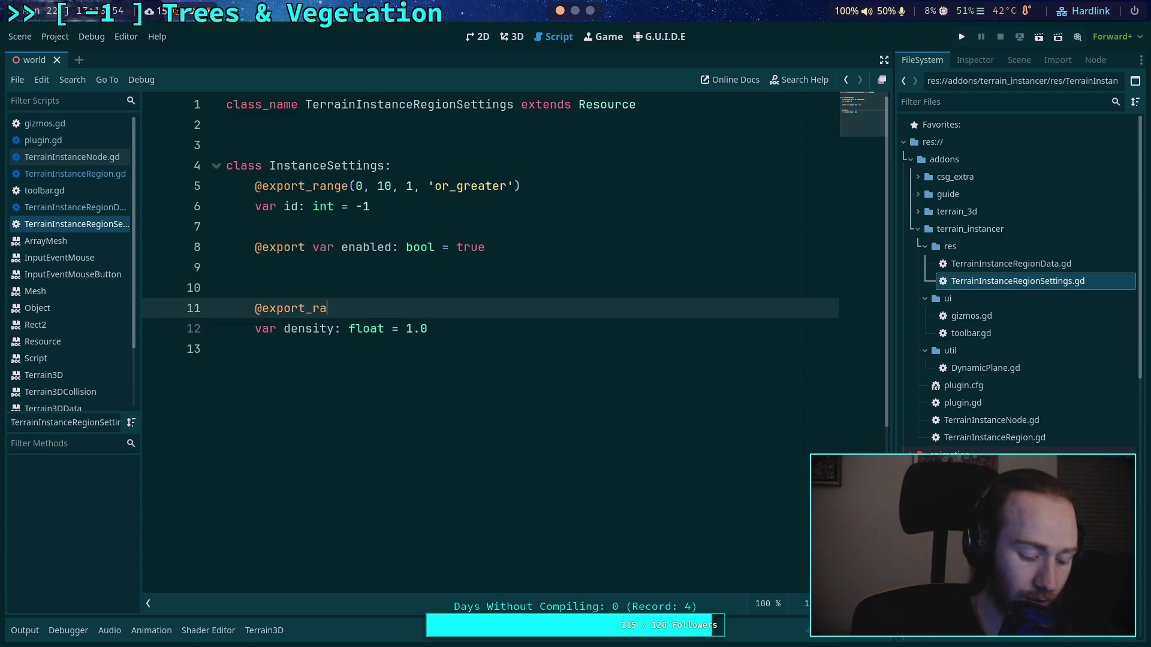
text(0)
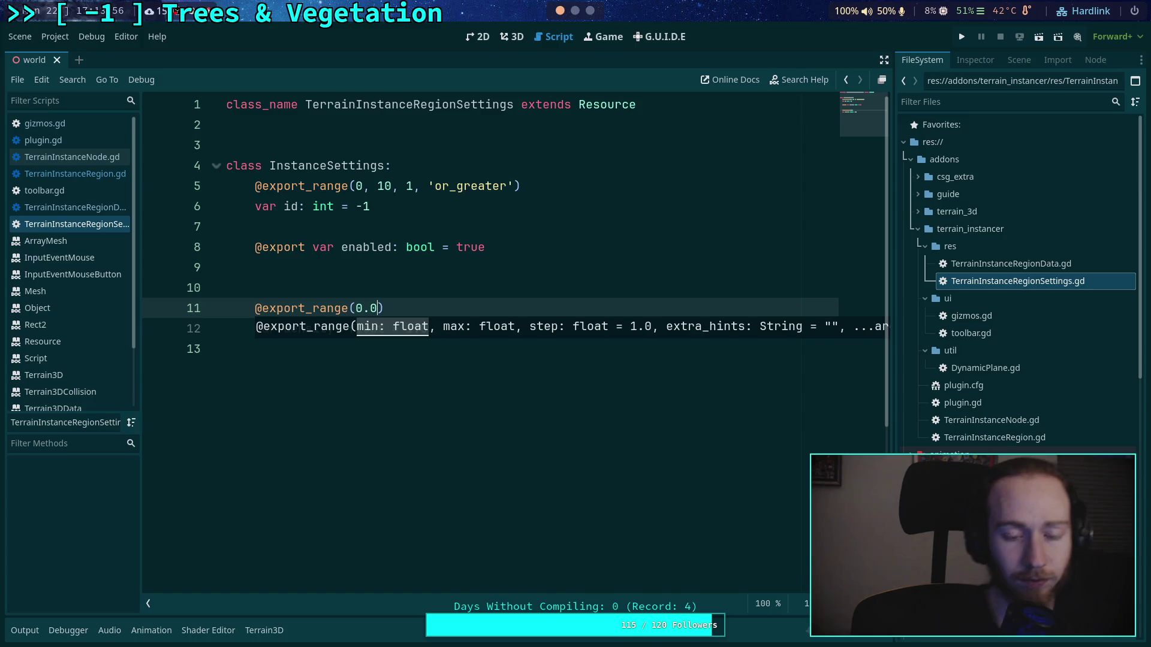
text(01)
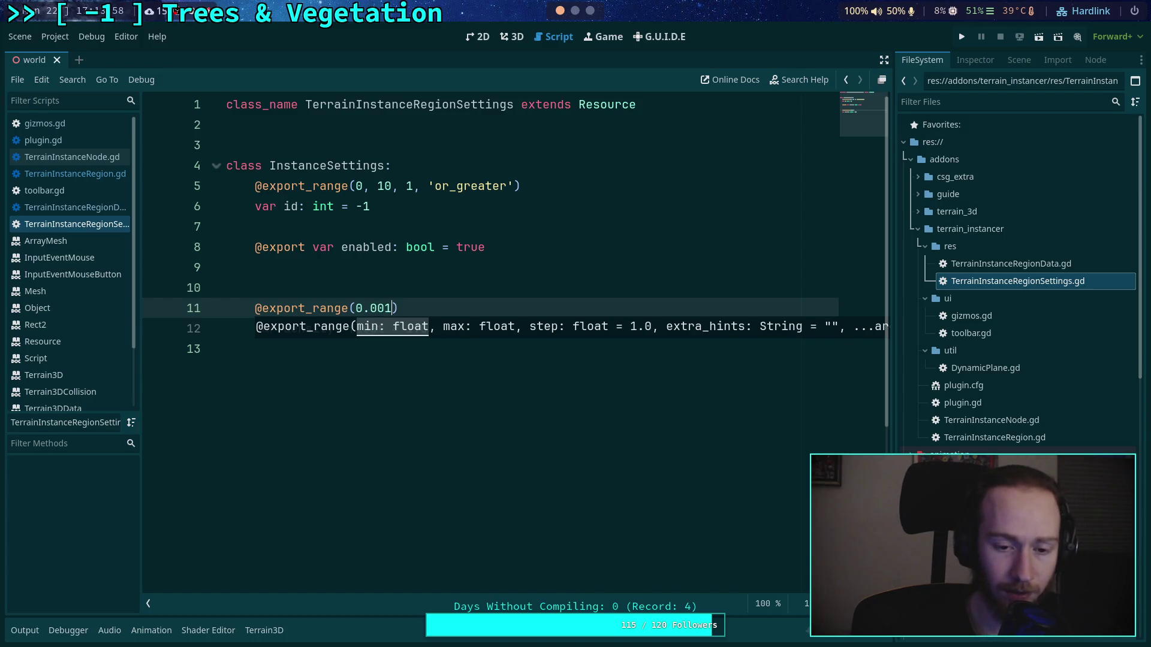
key(BackSpace)
key(BackSpace)
text(1, )
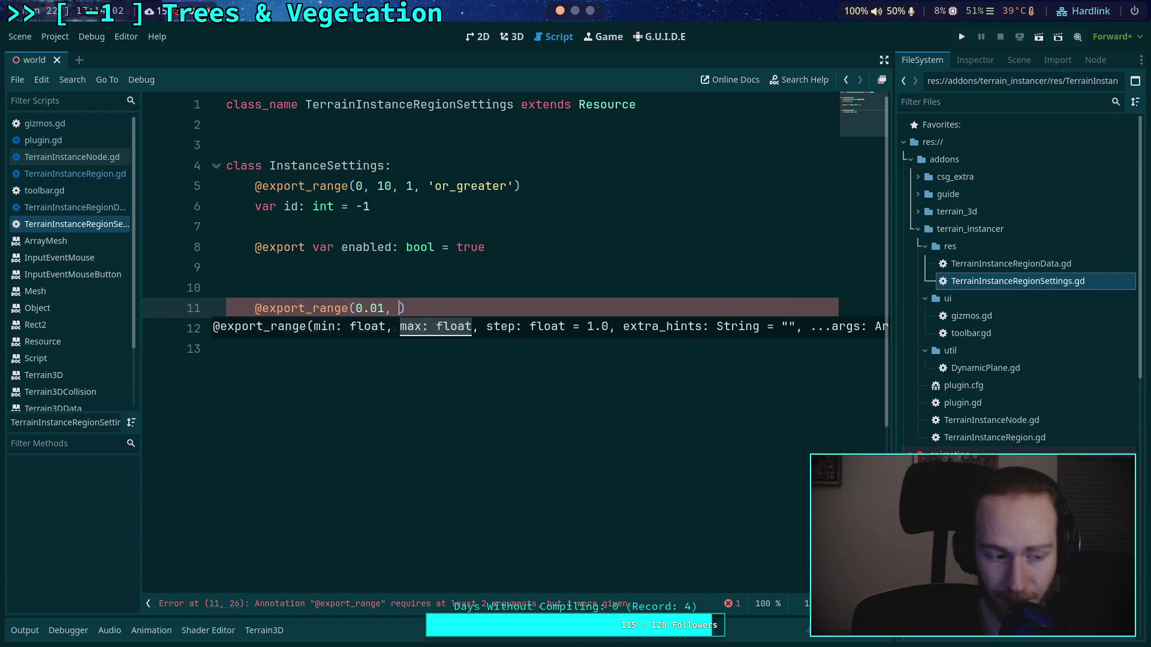
text(10.0, )
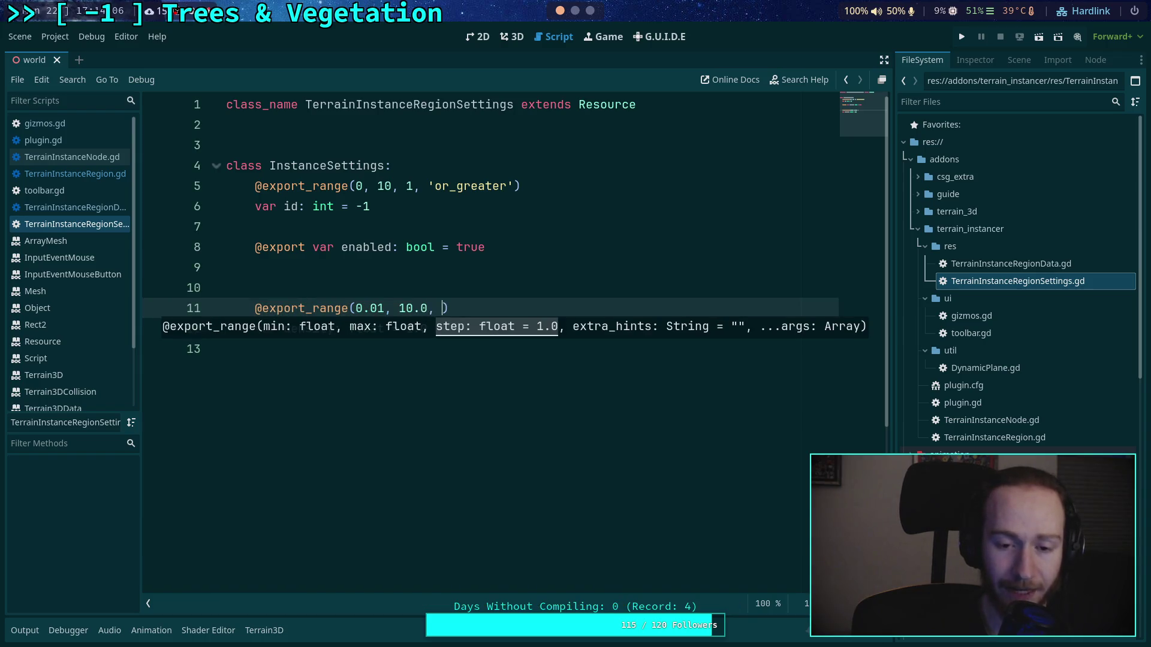
text(0.01, ')
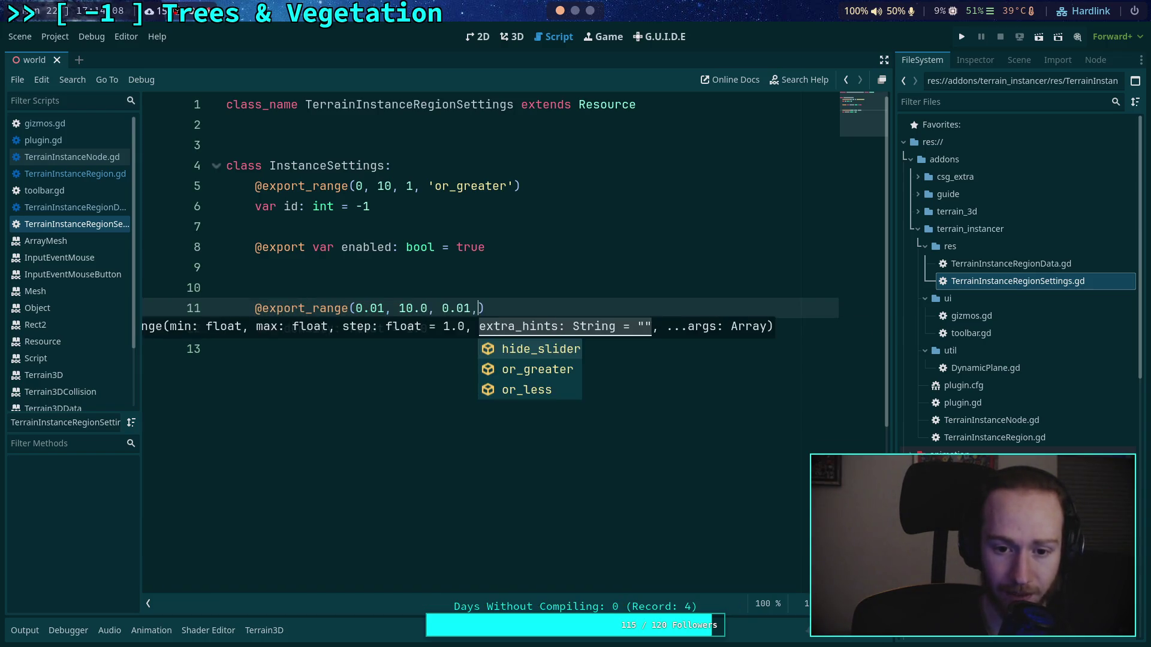
key(Down)
key(Return)
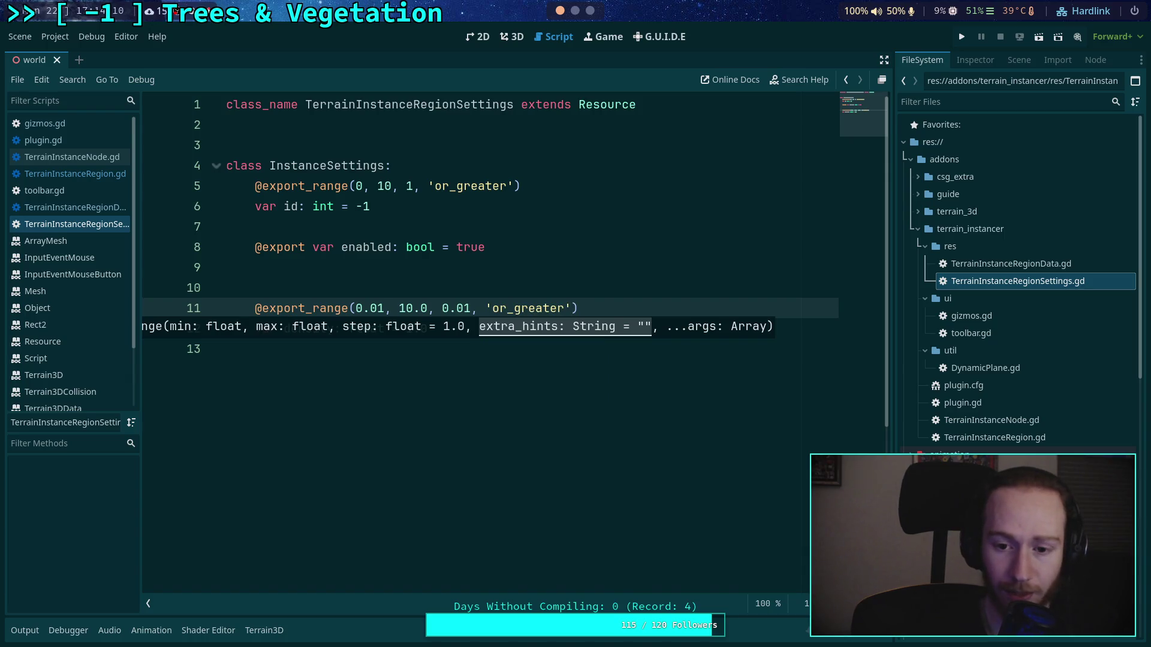
key(Escape)
- Tidy the blank lines, then open TerrainInstanceRegion.gd at its last line, 508
key(Up)
key(BackSpace)
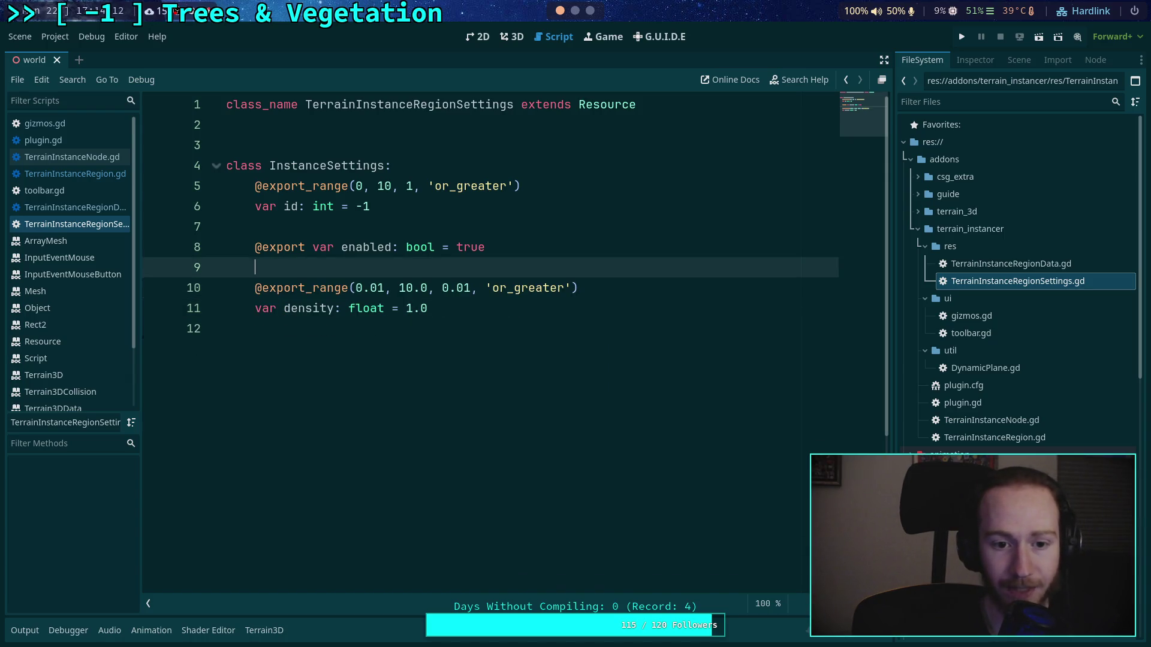
key(Down)
key(Down)
key(Down)
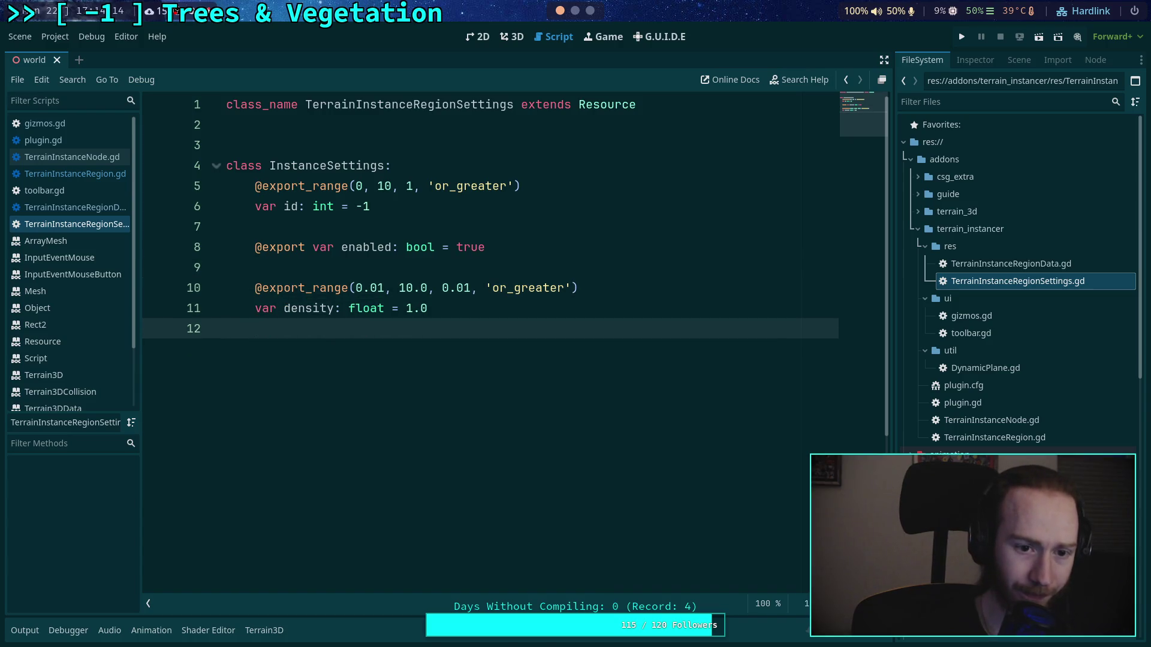
key(Return)
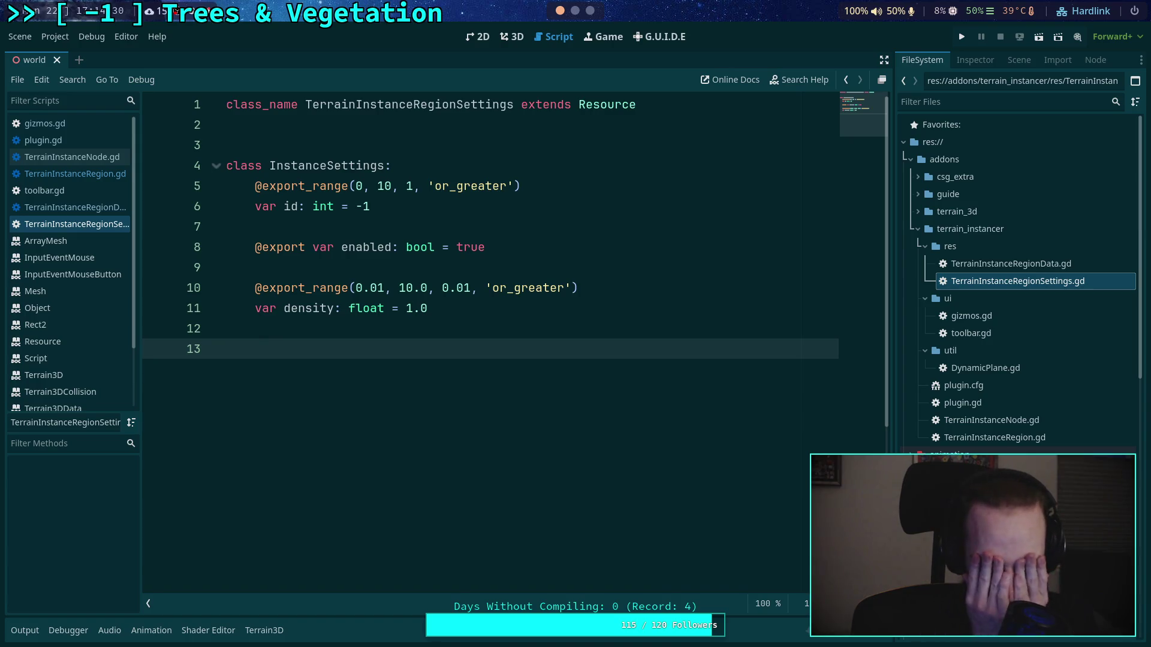
key(BackSpace)
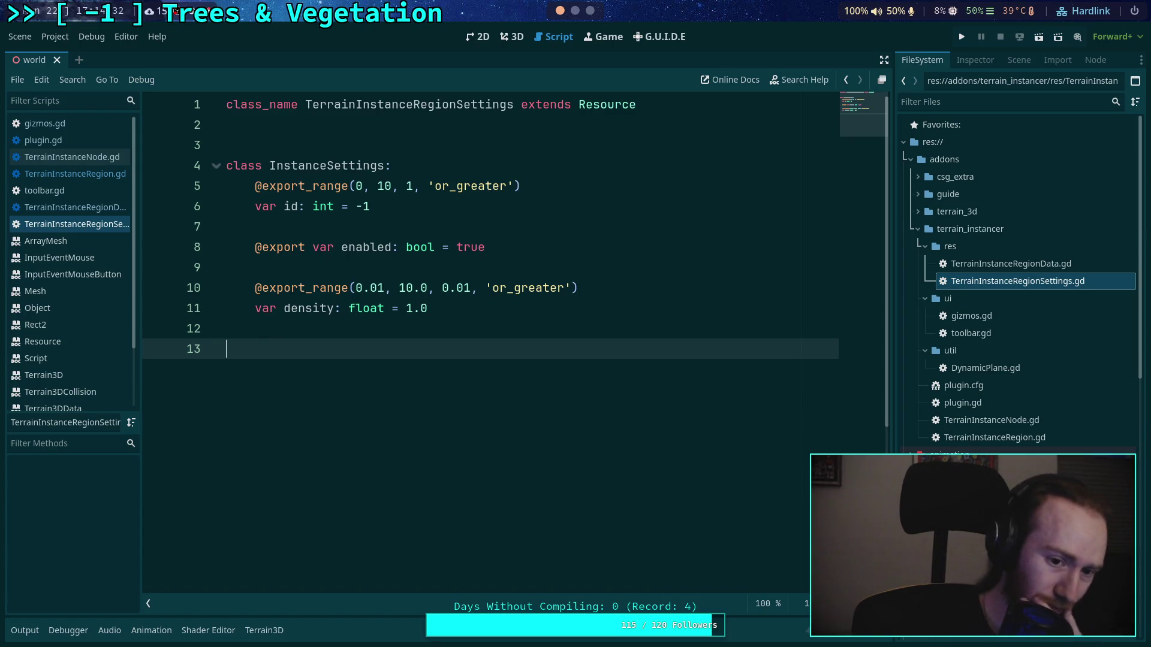
click(75, 174)
scroll(248, 300, down, 7)
click(499, 430)
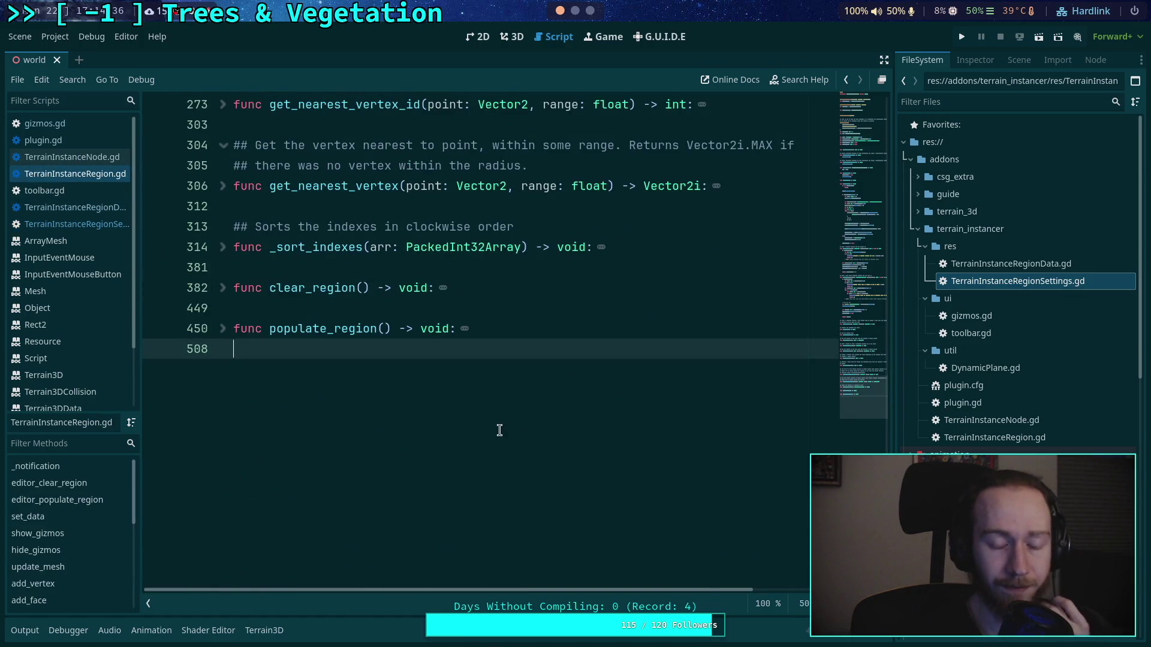
- Declare func test_probability() -> bool: at the end of the script
key(Return)
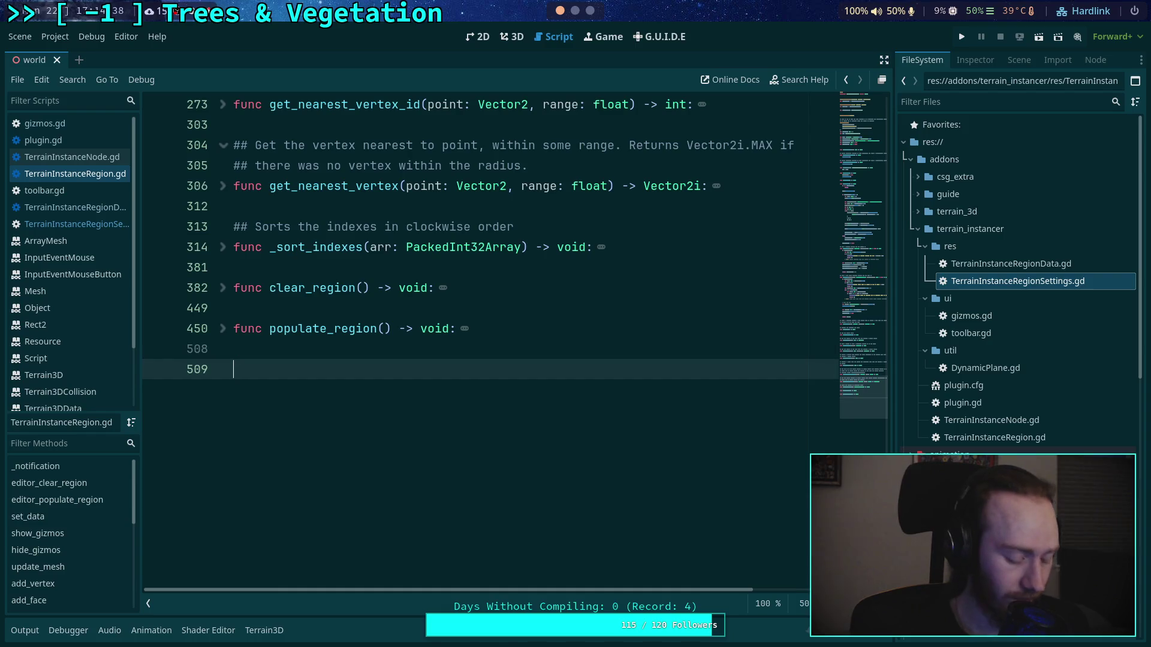
text(func)
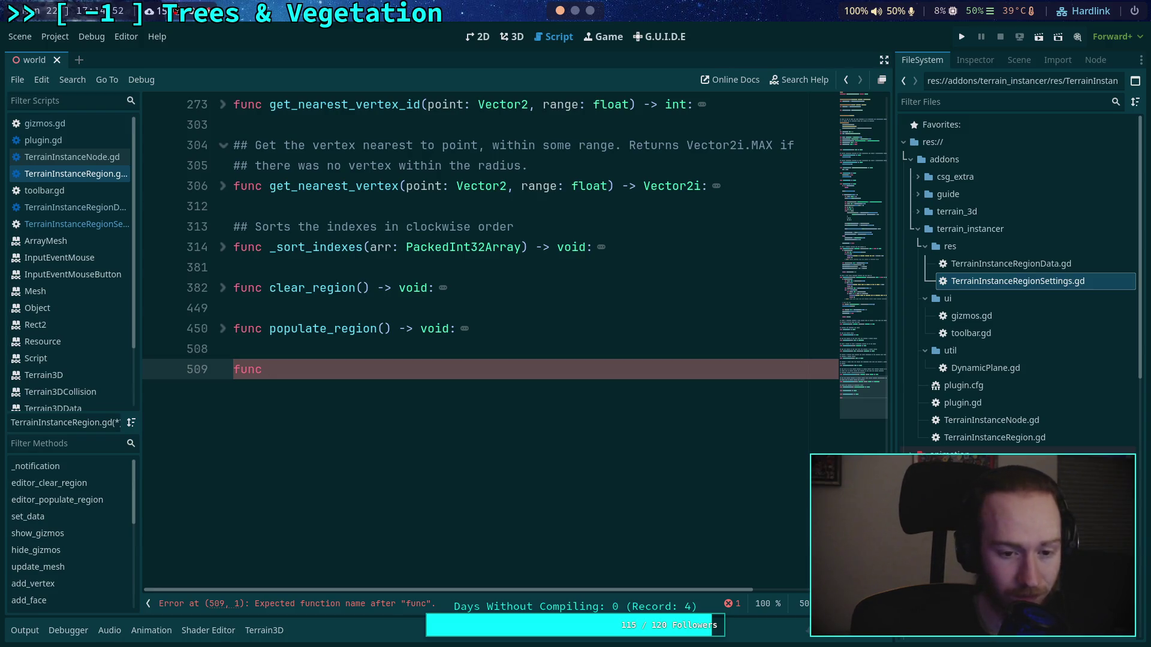
text(test_pr)
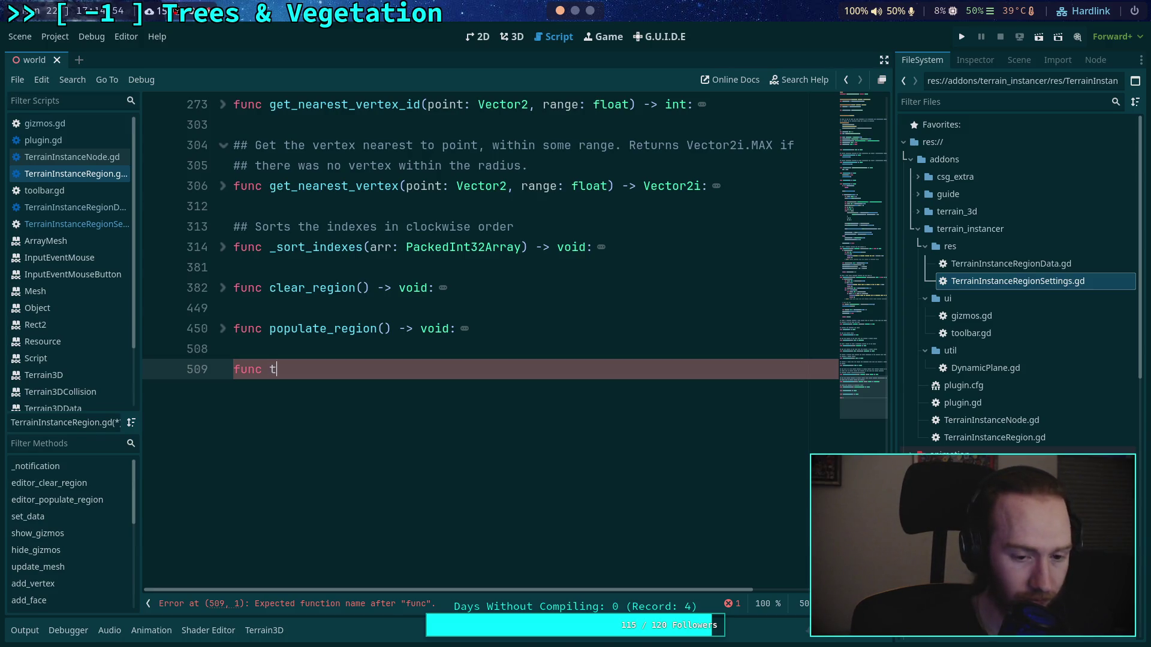
text(obability)
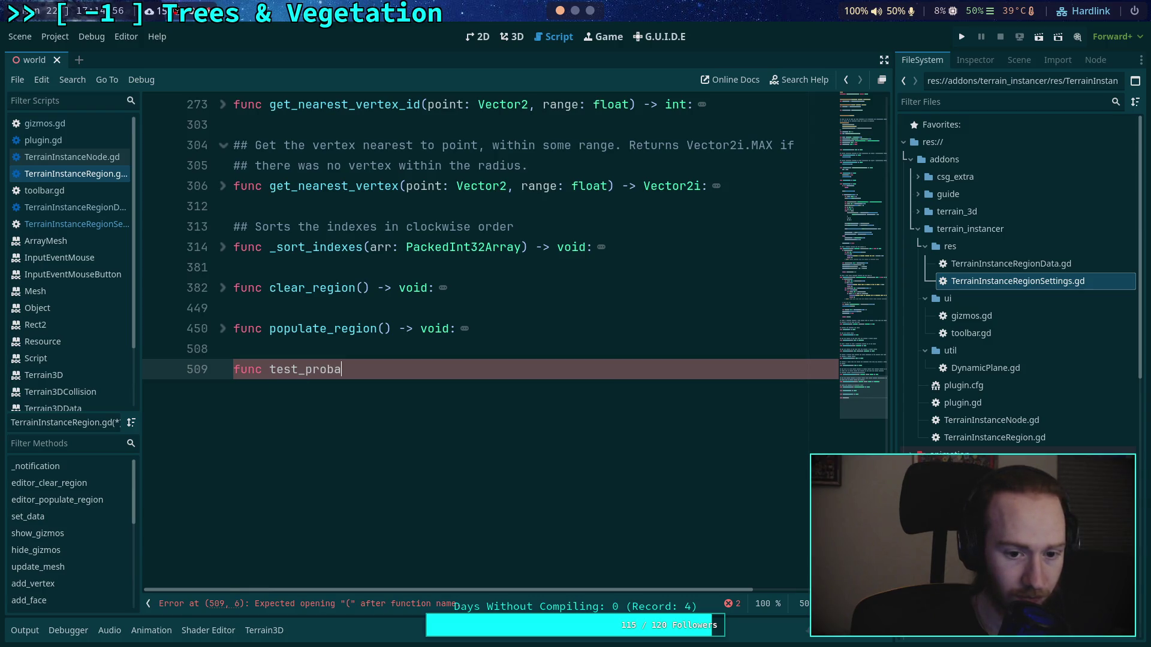
key(BackSpace)
key(BackSpace)
key(BackSpace)
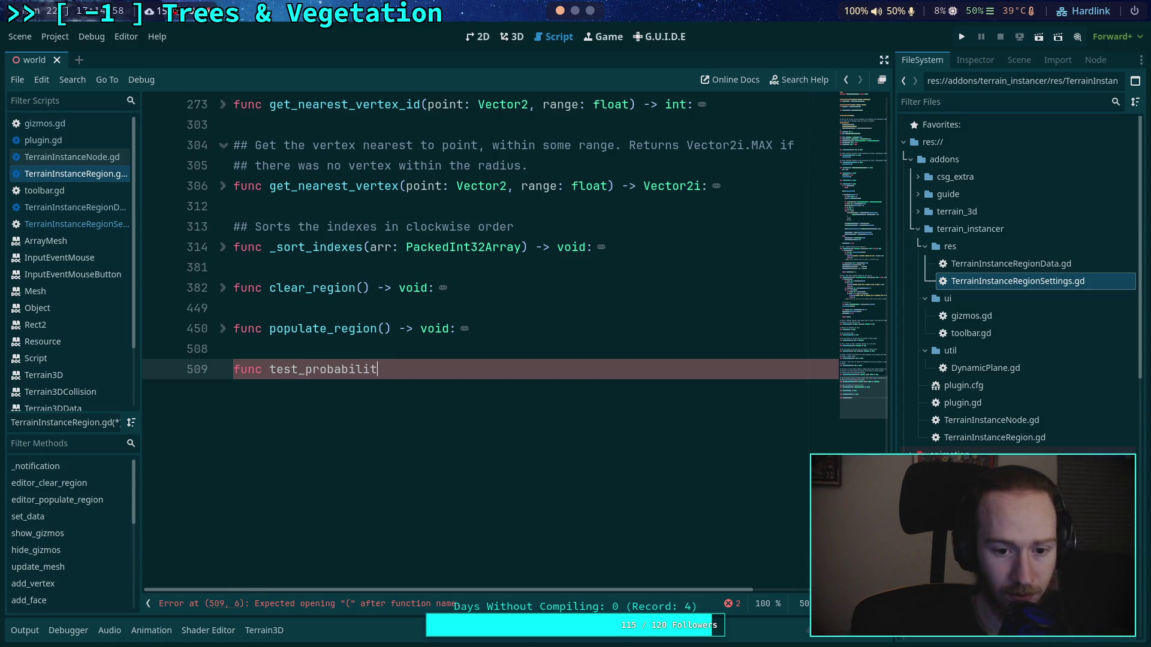
text(ity() -> vb)
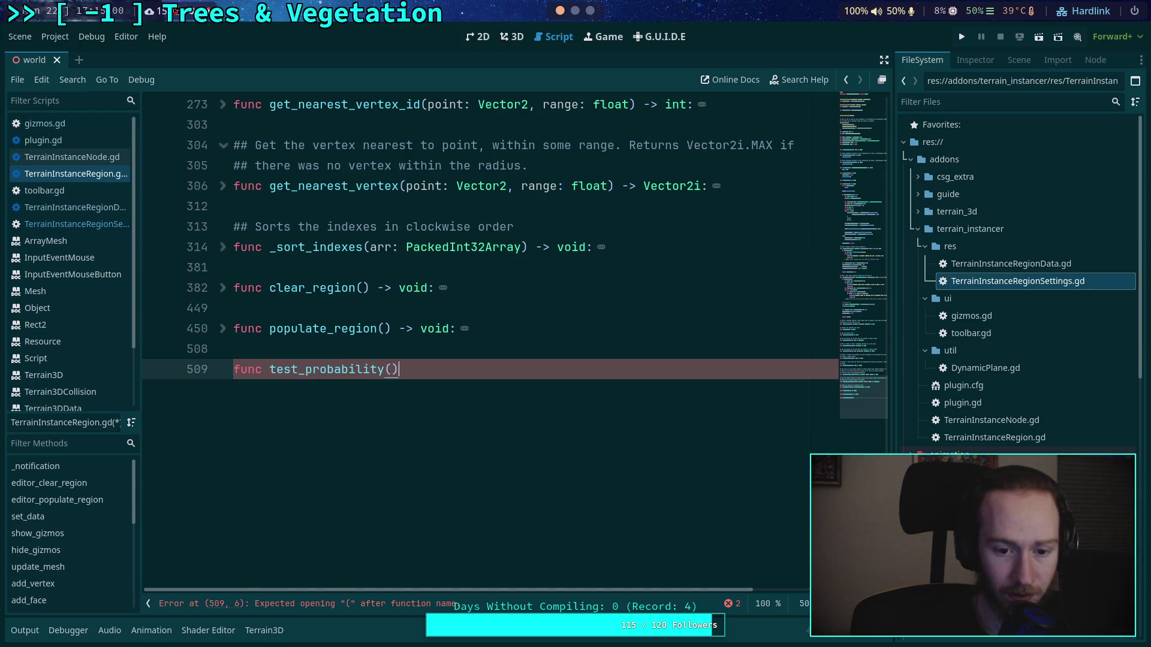
key(BackSpace)
key(BackSpace)
text(bool:)
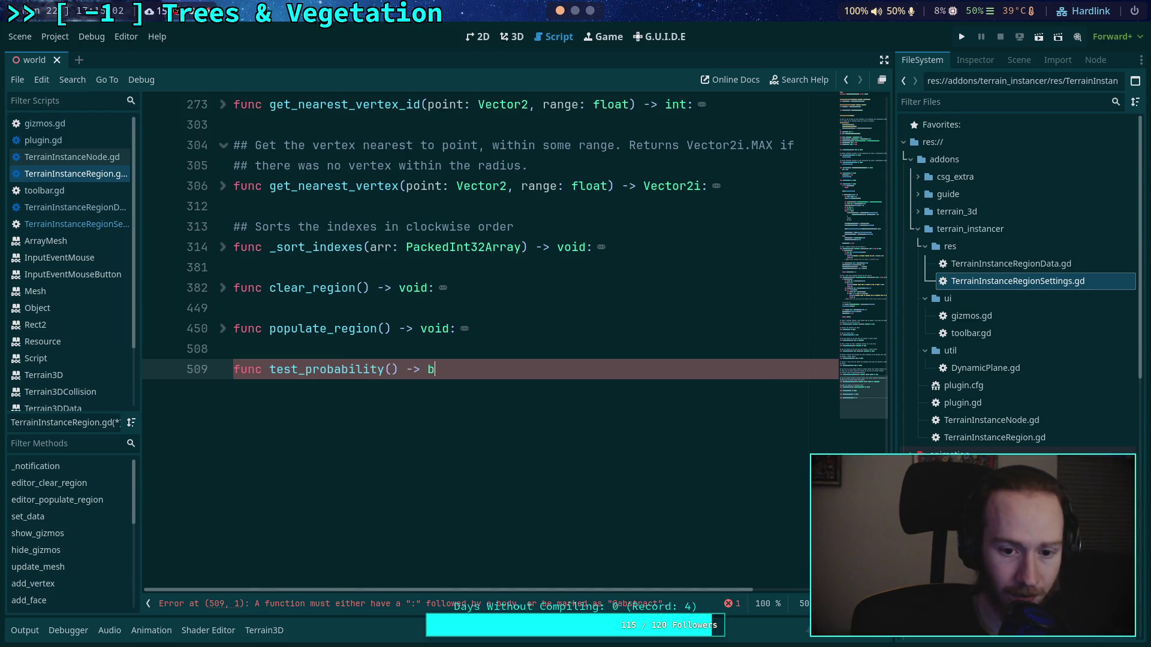
click(234, 349)
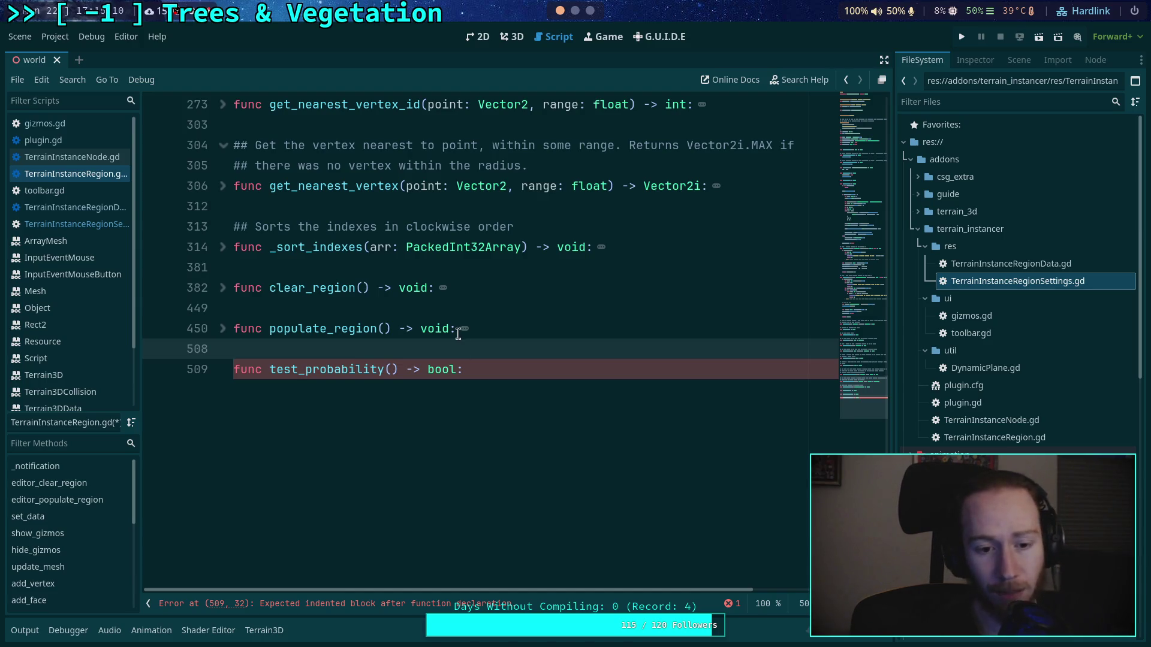
- Rename the function to calc_probability, fixing the 'colc' typo
drag(273, 373, 299, 373)
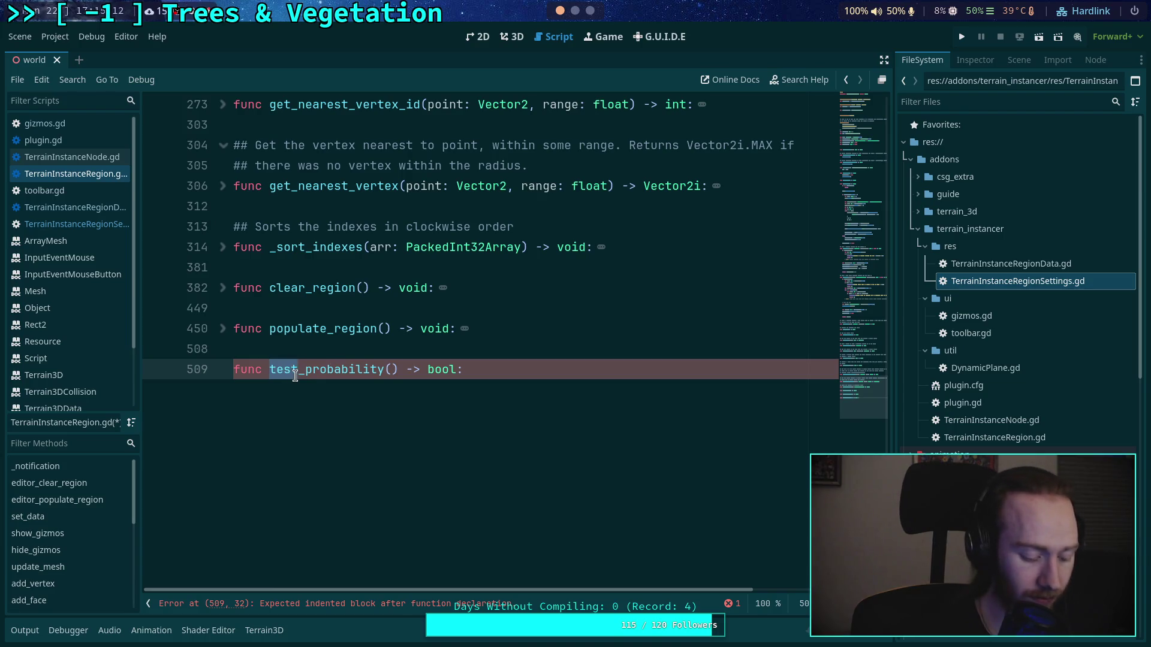
text(colc)
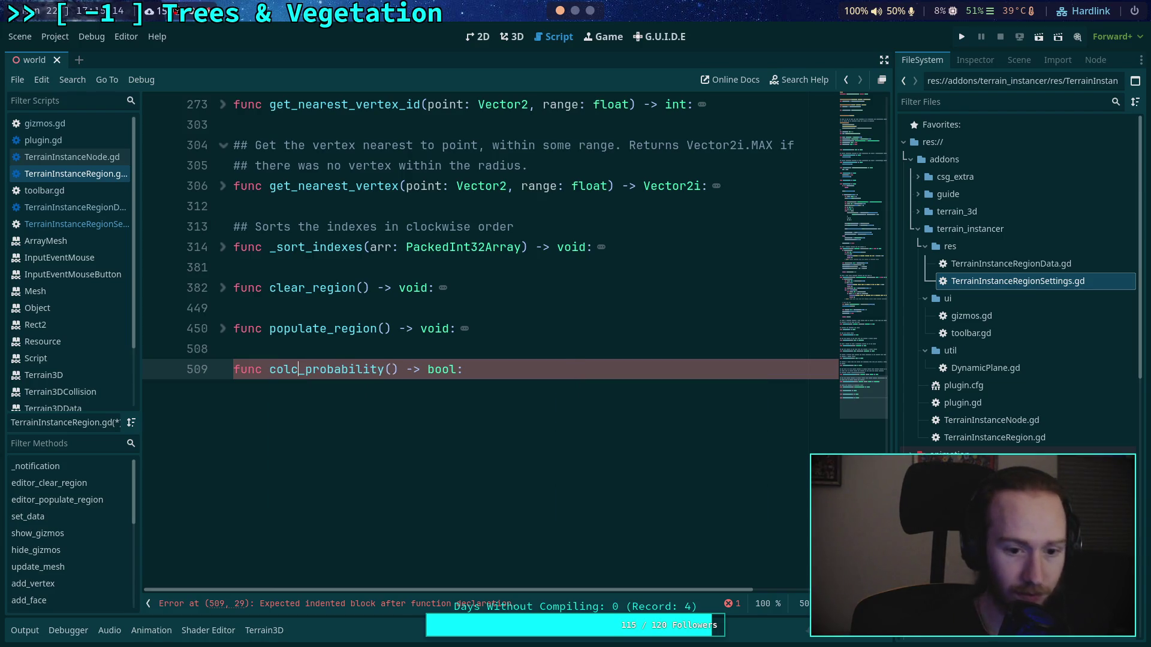
click(285, 369)
key(BackSpace)
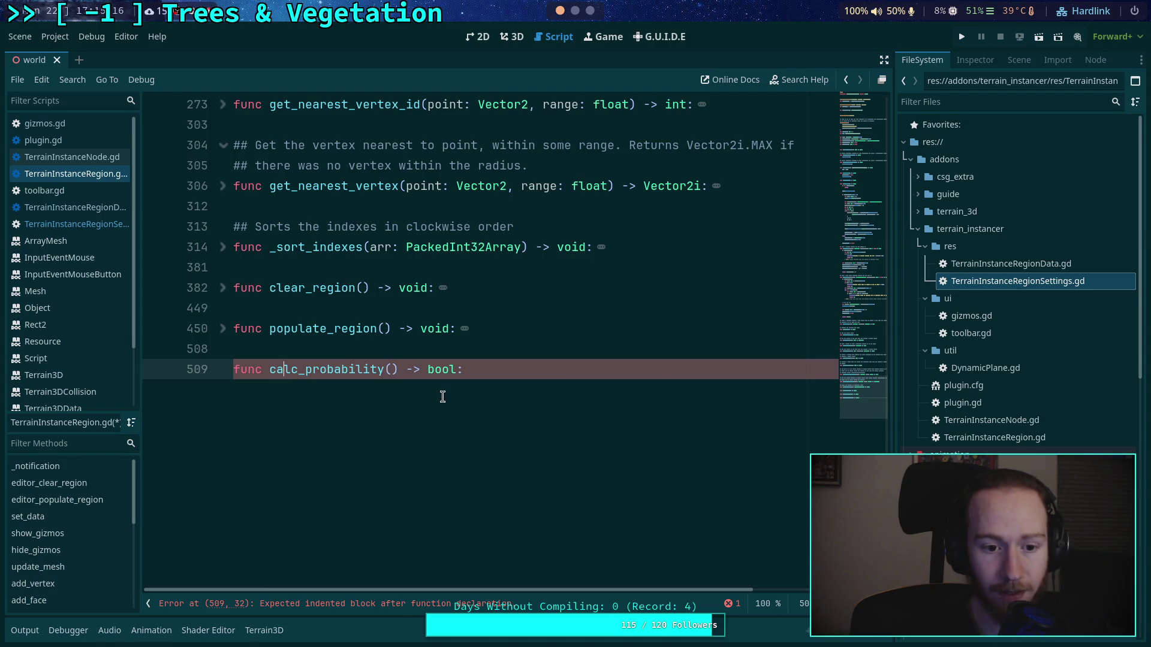
text(a)
click(516, 374)
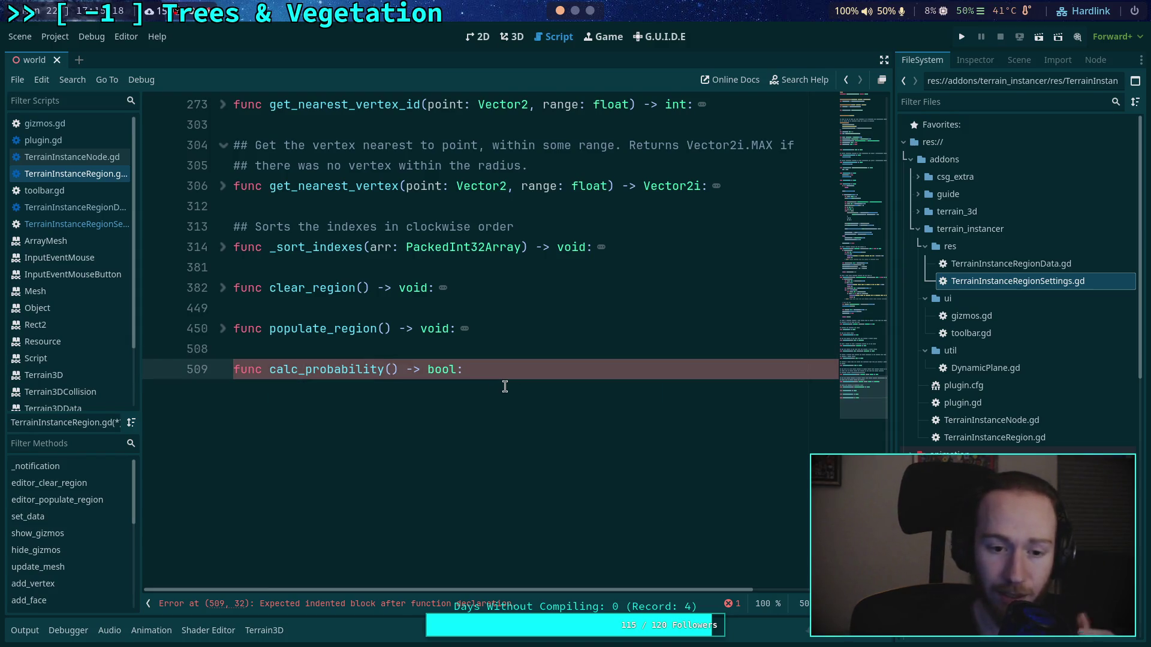
- Rename it back to test_probability and add a ## doc-comment line above
drag(298, 372, 267, 374)
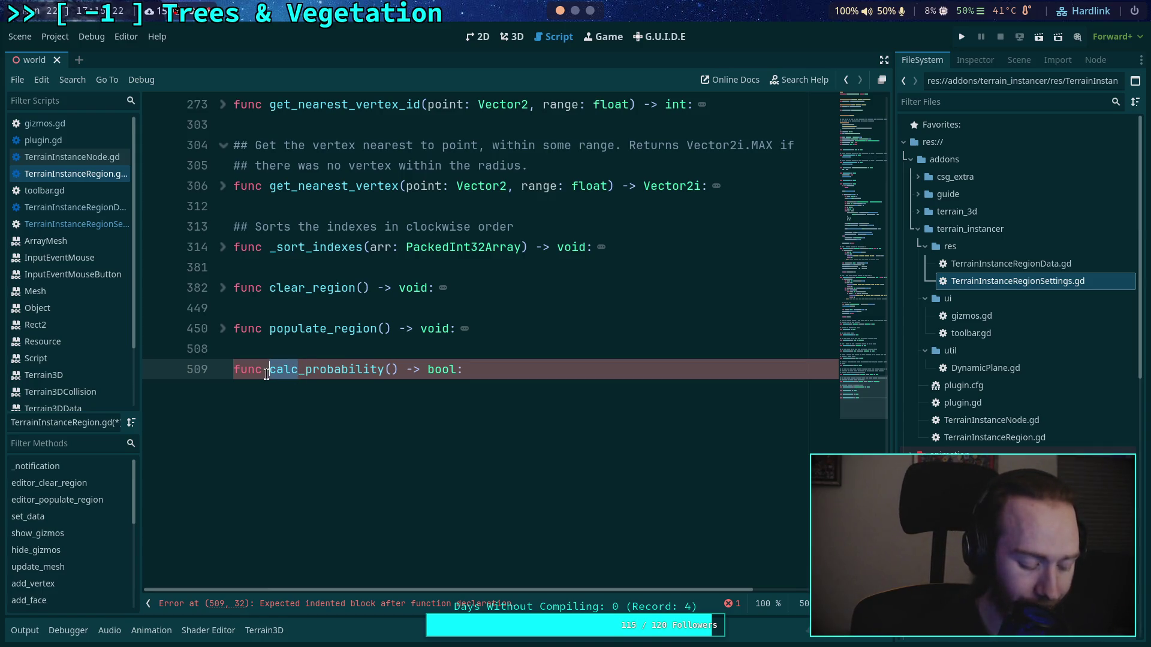
text(test)
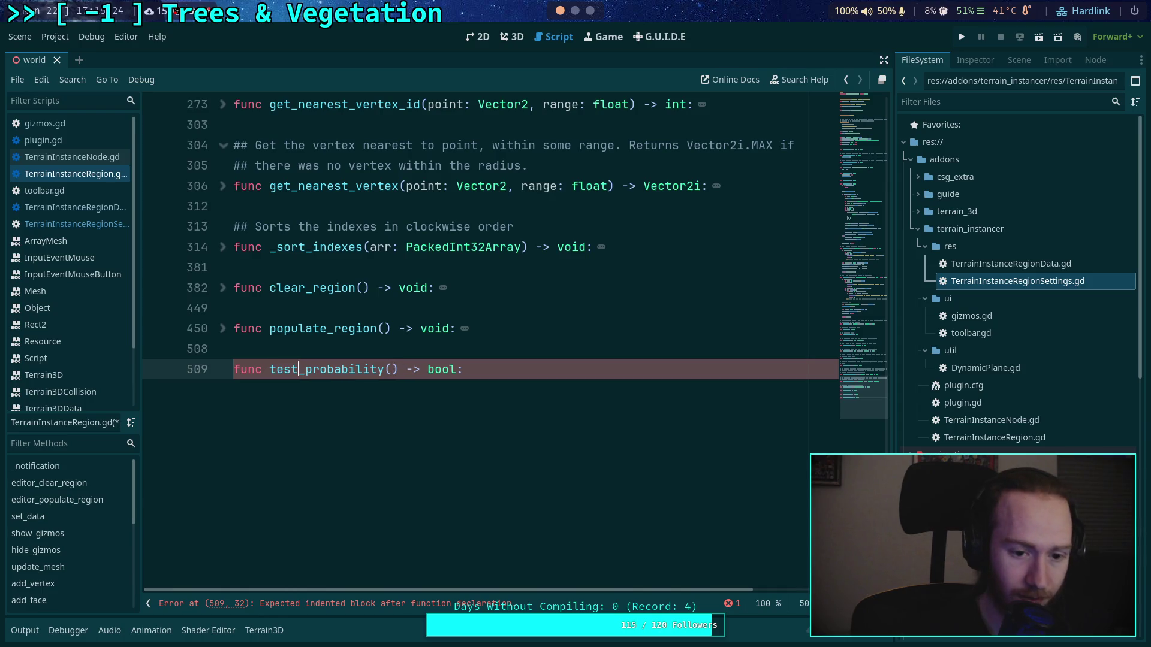
key(Escape)
click(510, 348)
key(Return)
text(##)
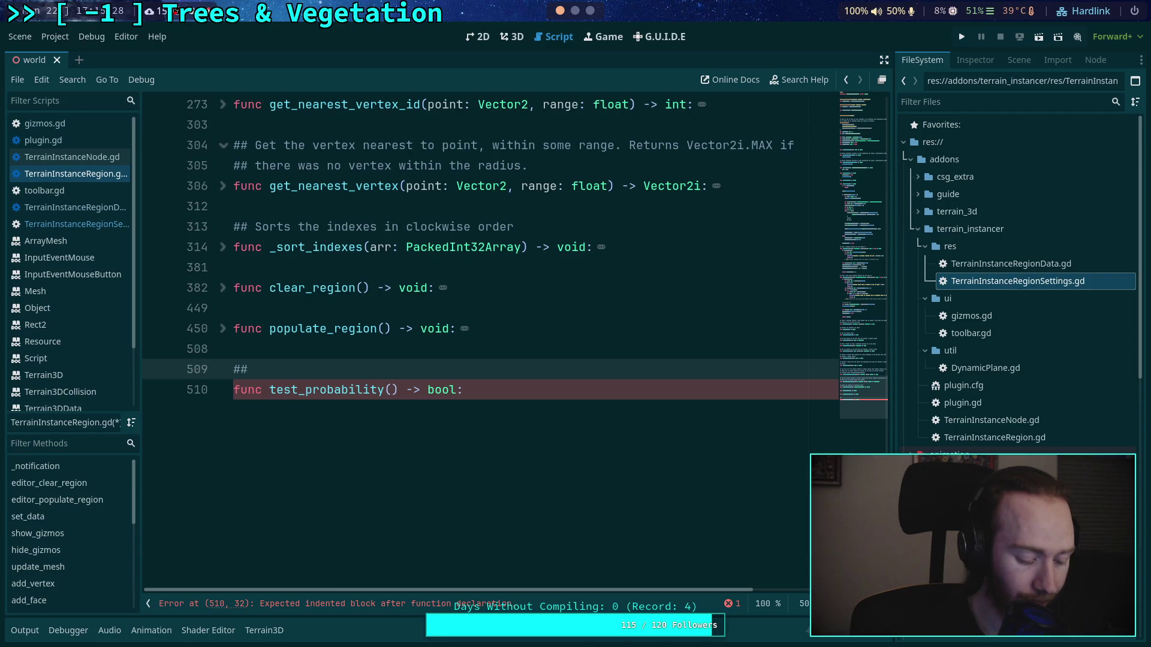
click(393, 385)
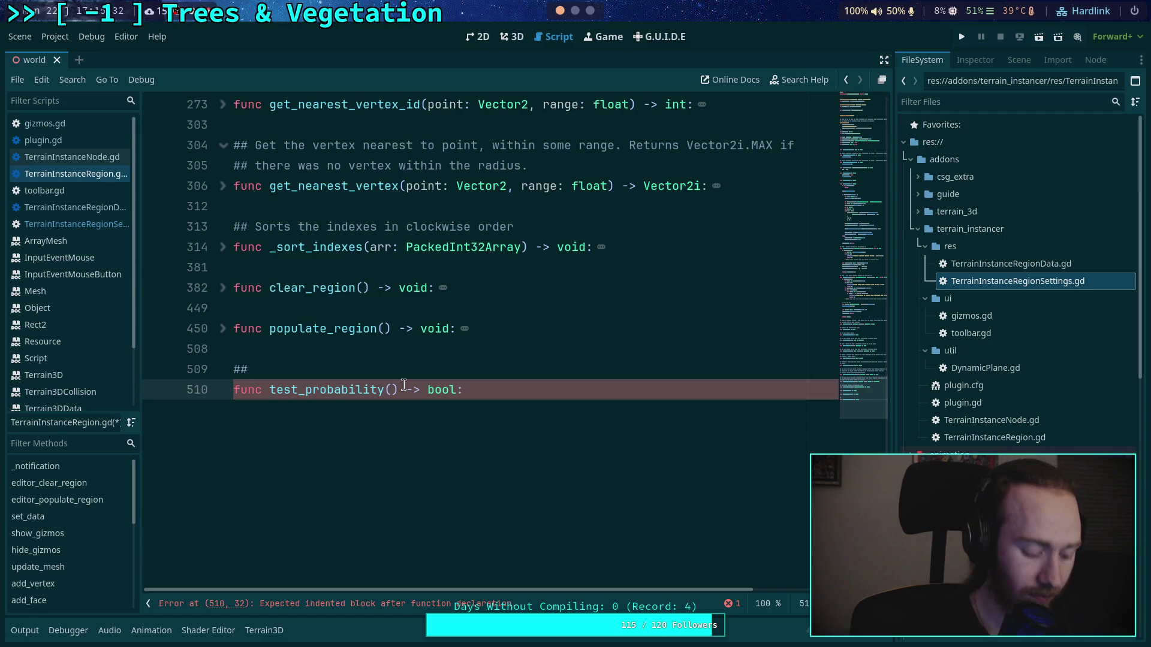
- Type the parameters density: float, nearest: float into test_probability's signature
text(inst_settings)
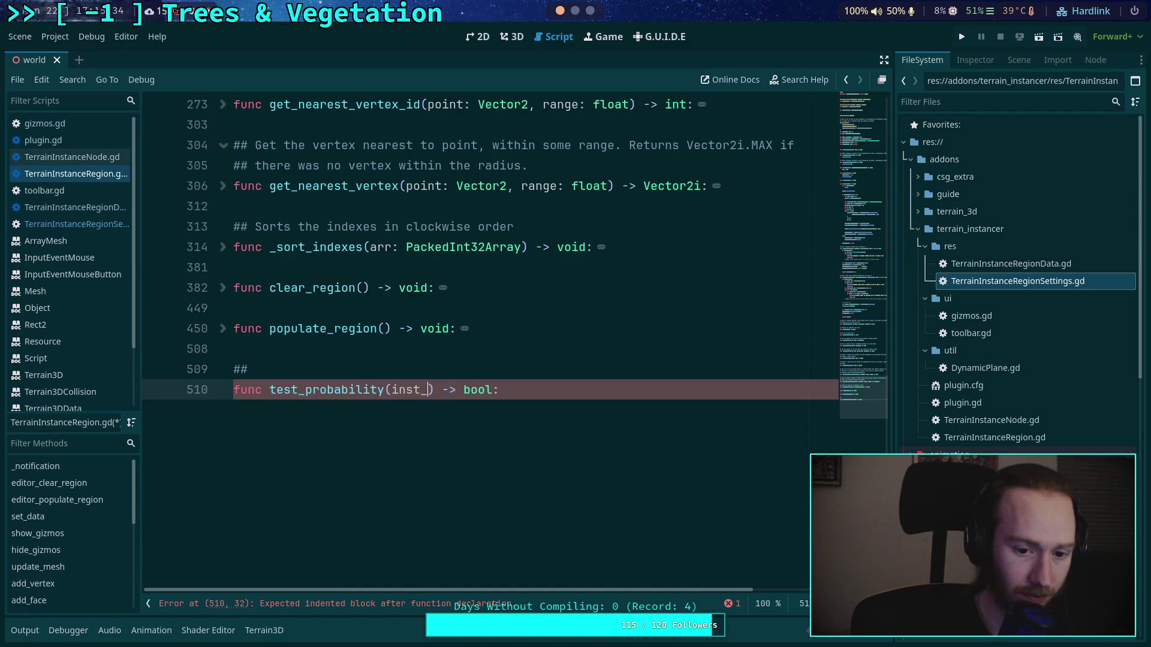
text(:)
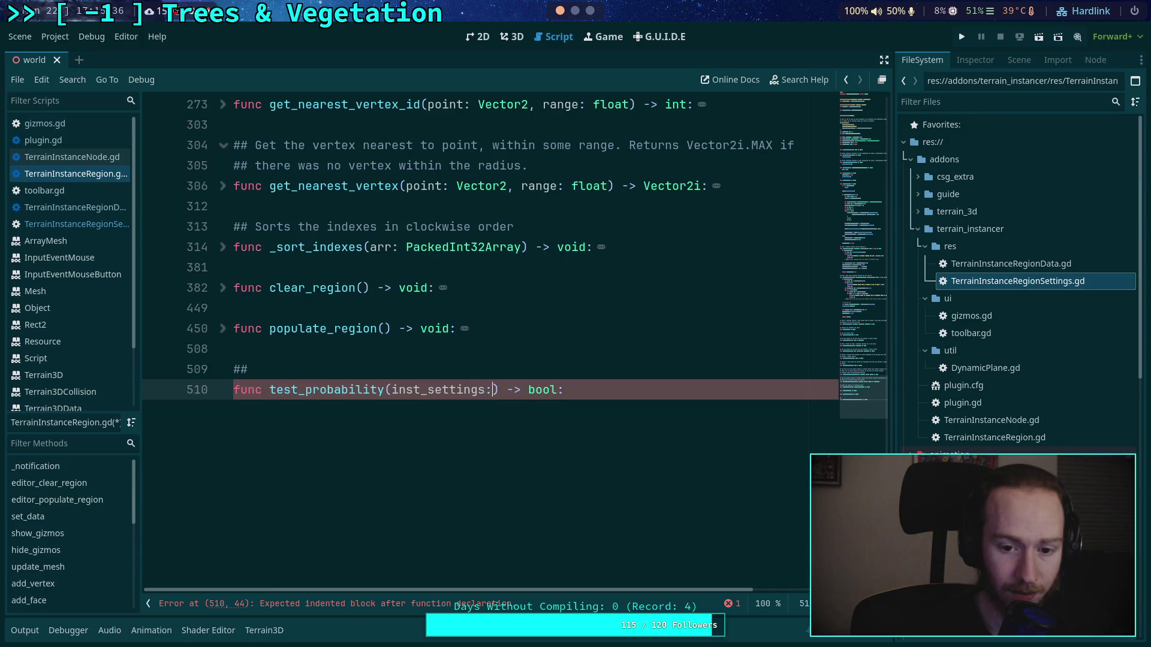
key(BackSpace)
key(BackSpace)
key(BackSpace)
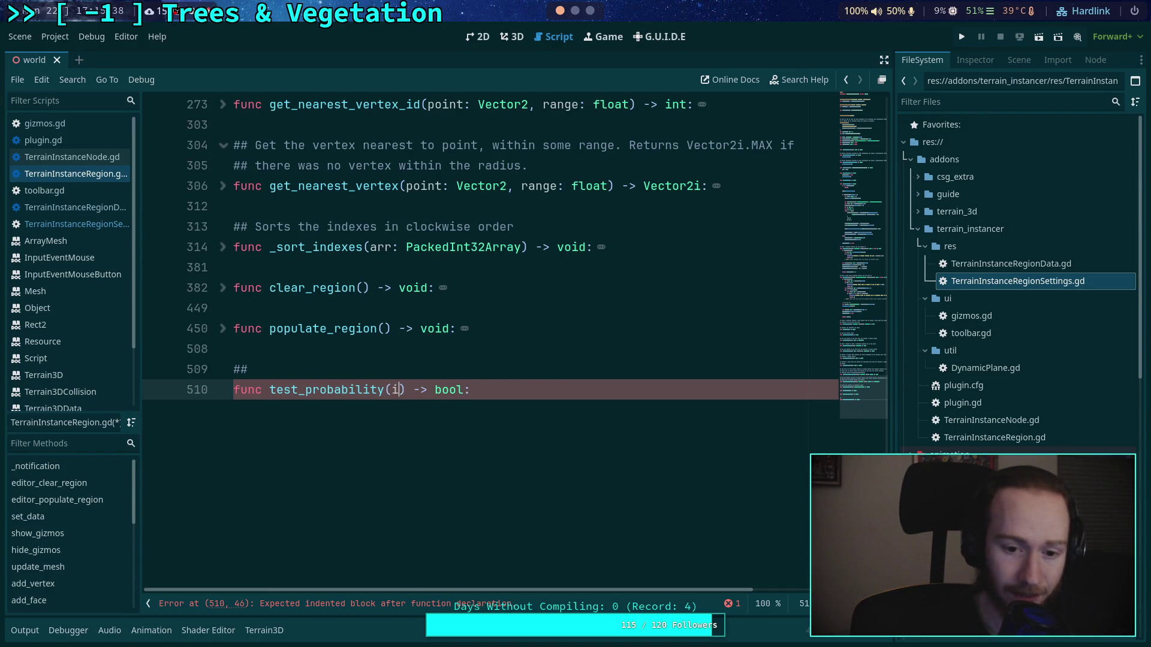
text(des)
key(BackSpace)
text(nsity: )
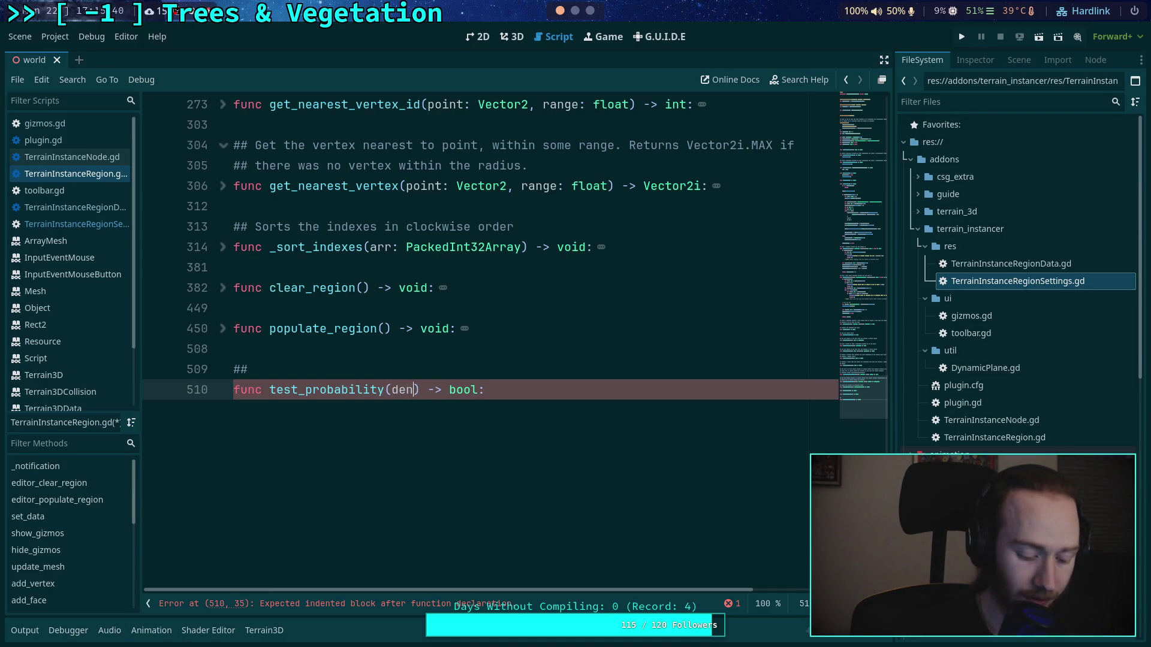
text(float,)
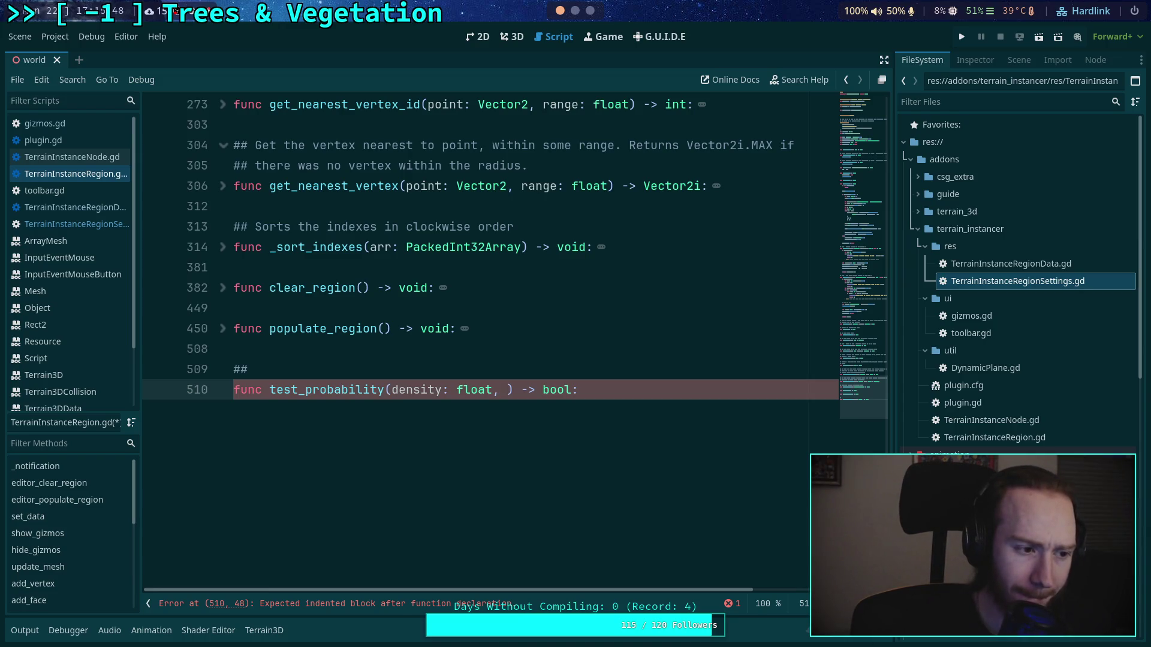
key(BackSpace)
key(BackSpace)
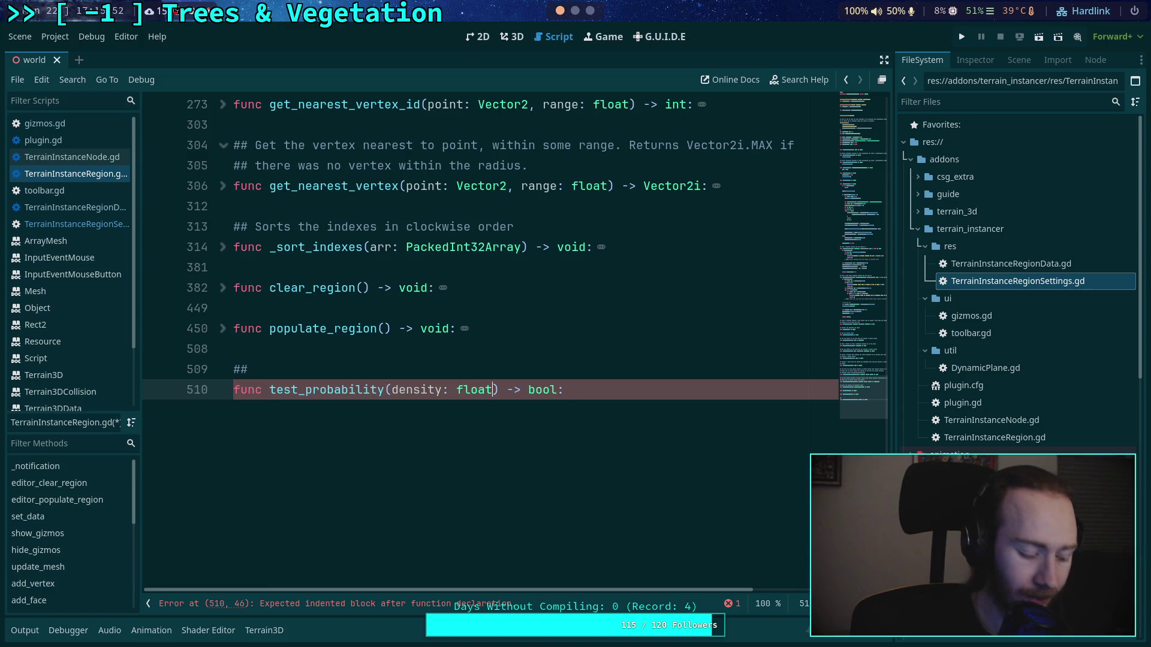
text(, )
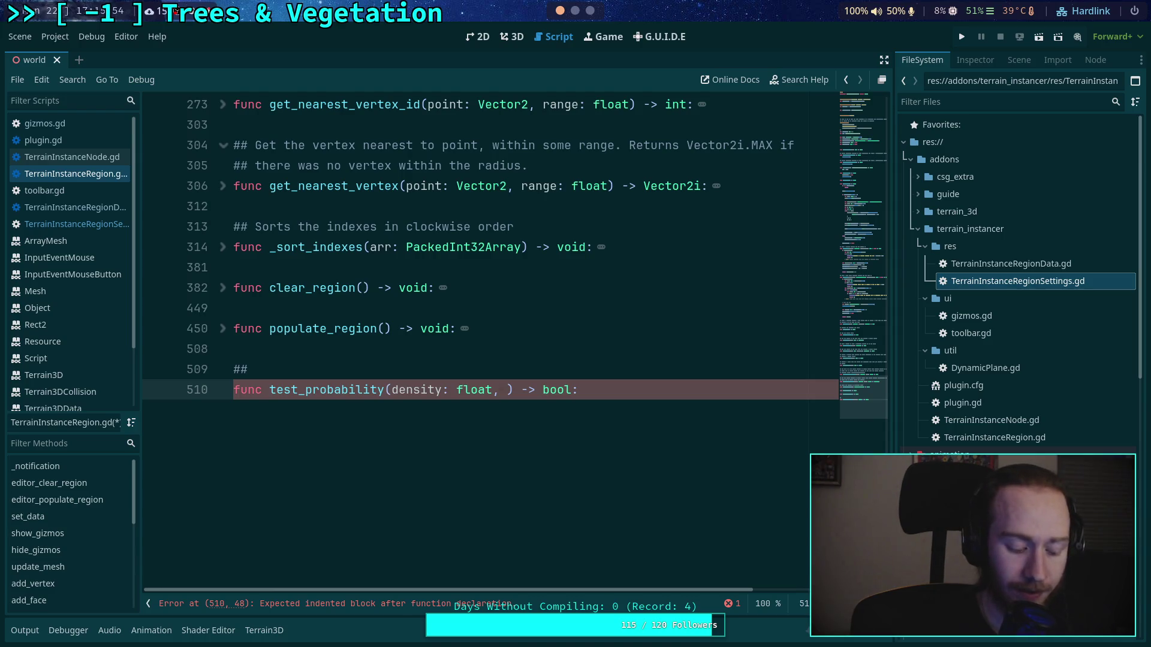
text(nearest: floa)
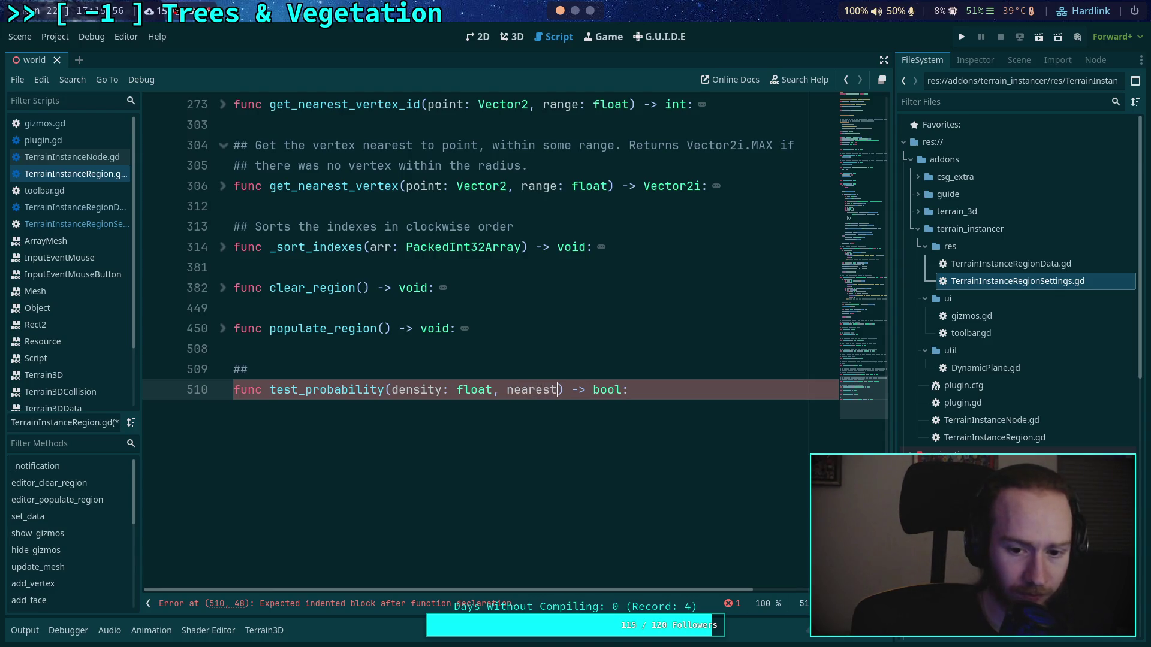
text(t)
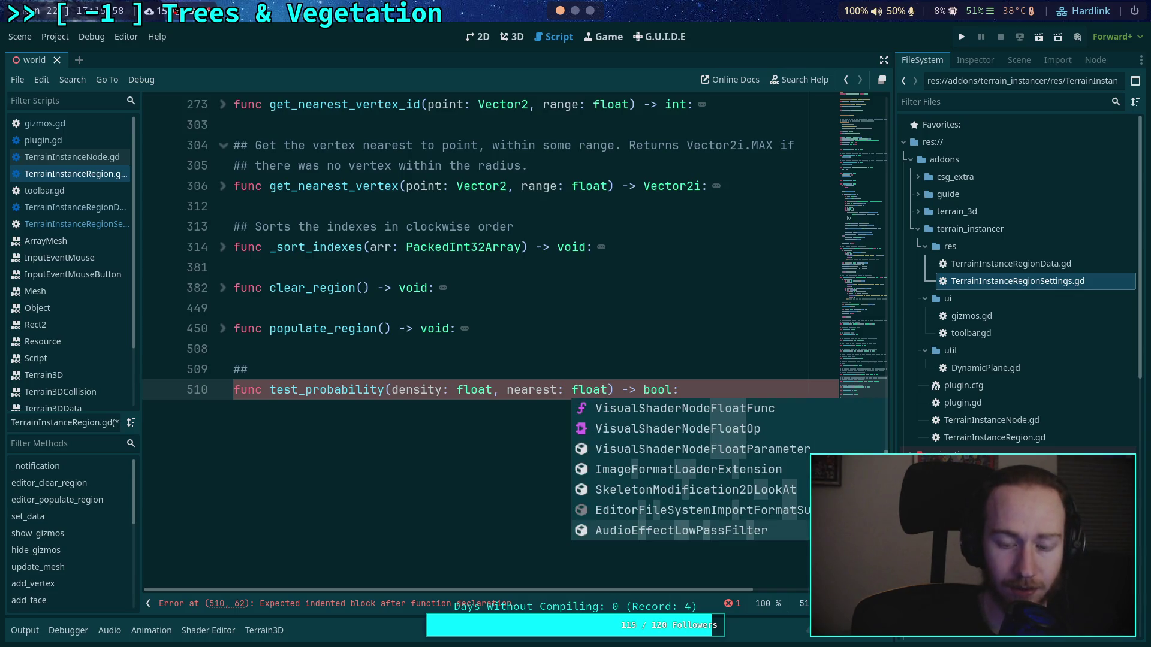
key(Escape)
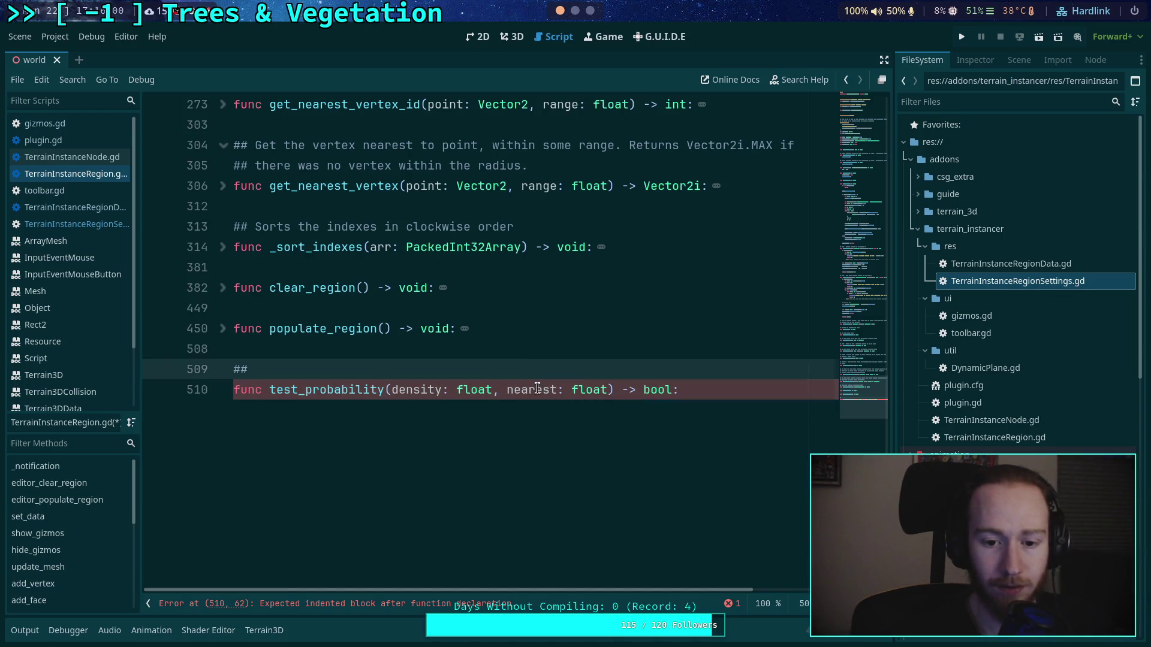
double_click(537, 389)
text(dis)
key(BackSpace)
key(BackSpace)
key(BackSpace)
text(nearest)
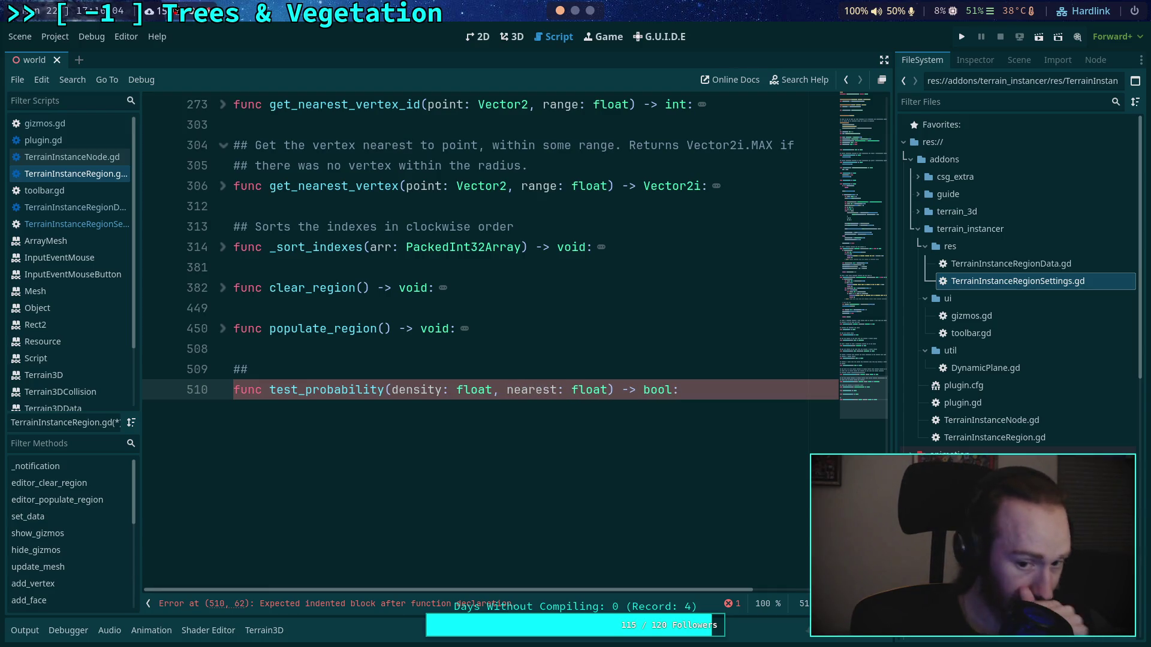
click(509, 366)
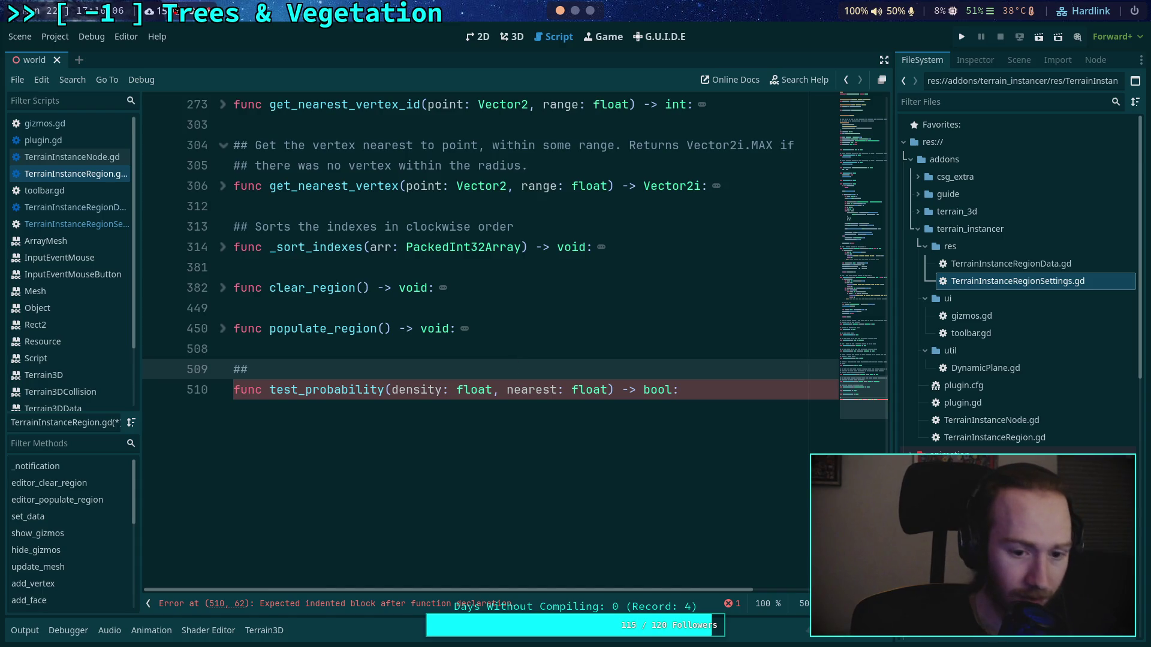
- Write the doc-comment line 'Probability test using a given density of the instance, and a distance to'
text(Proba)
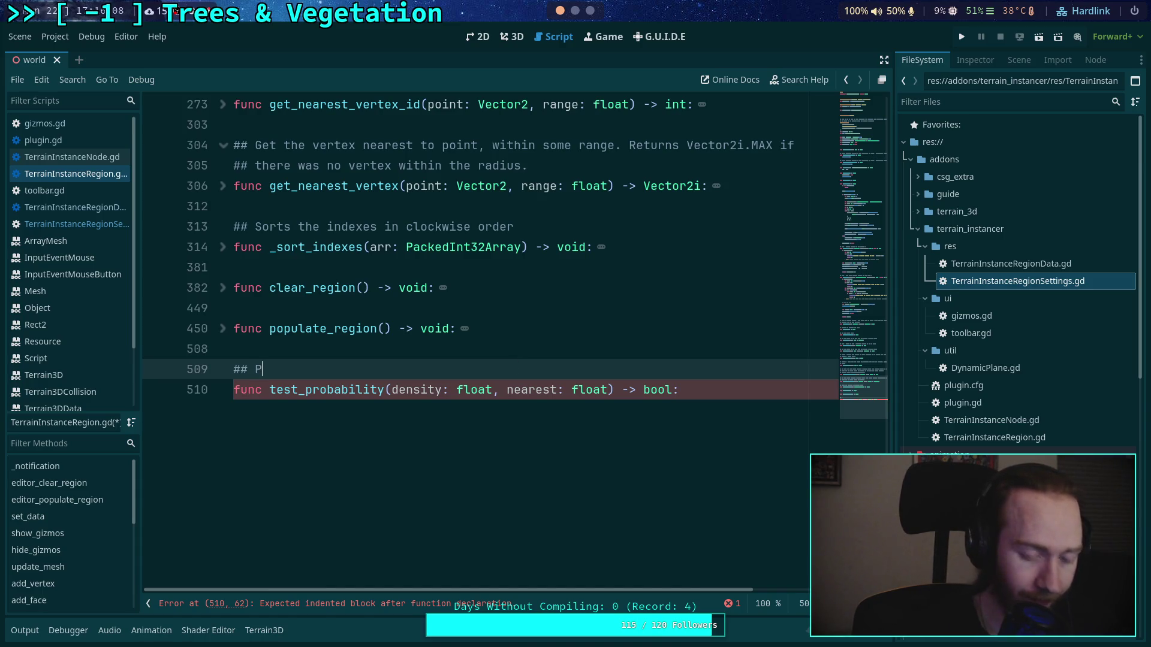
text(balist)
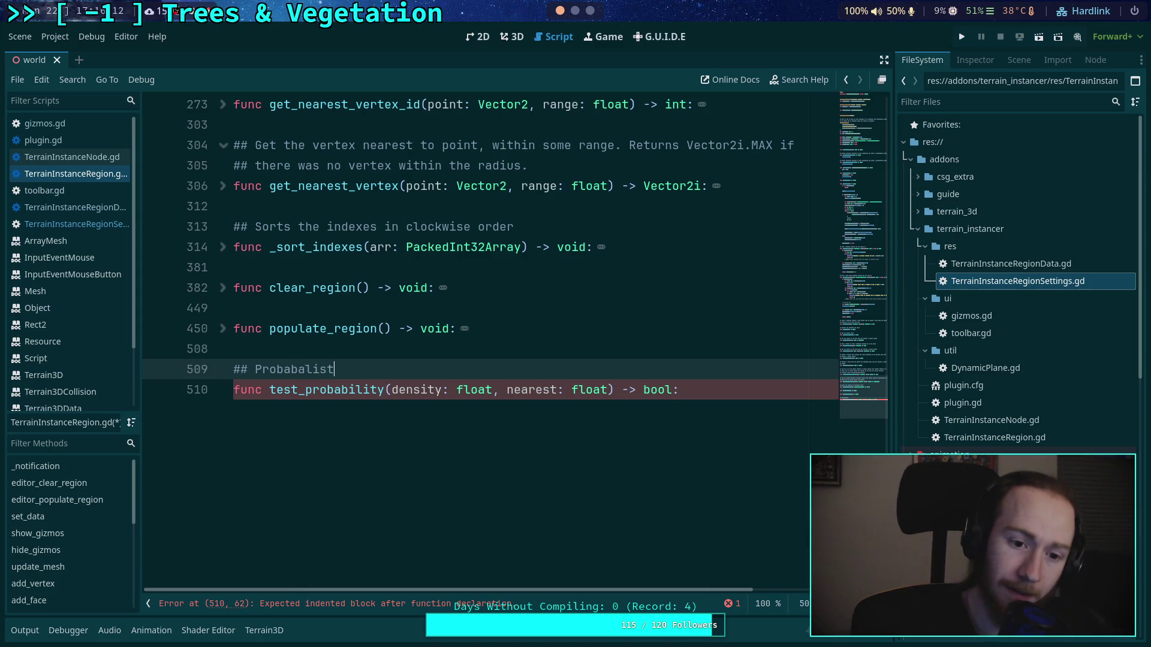
key(BackSpace)
key(BackSpace)
key(BackSpace)
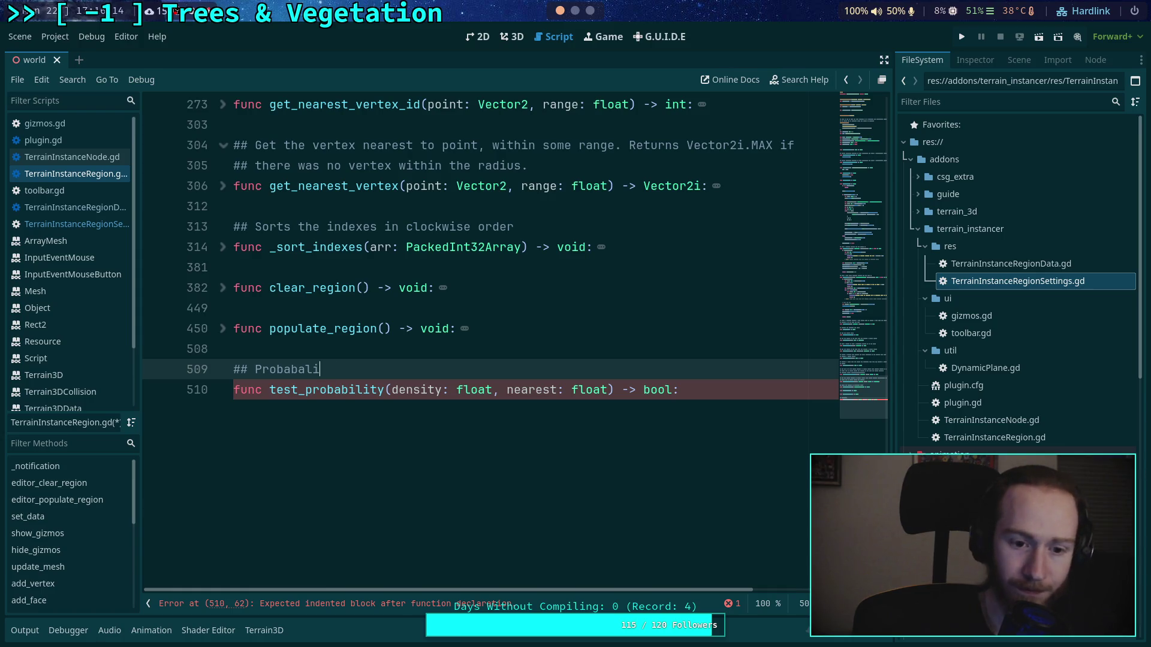
text(ility test )
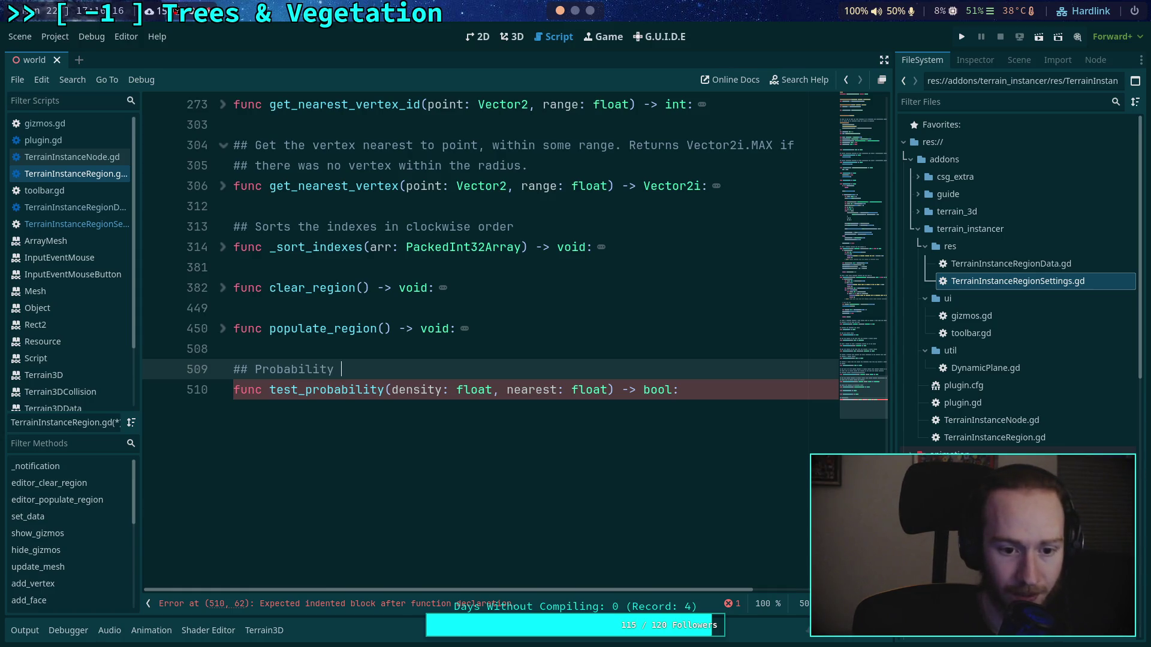
text(using a )
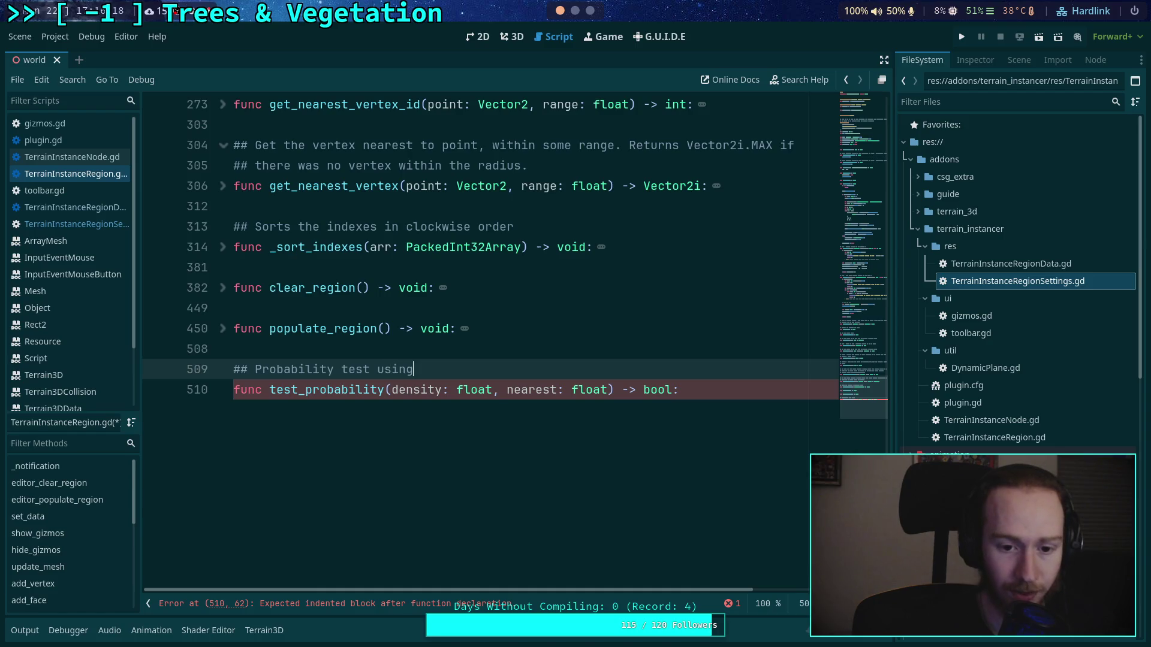
text(given densi)
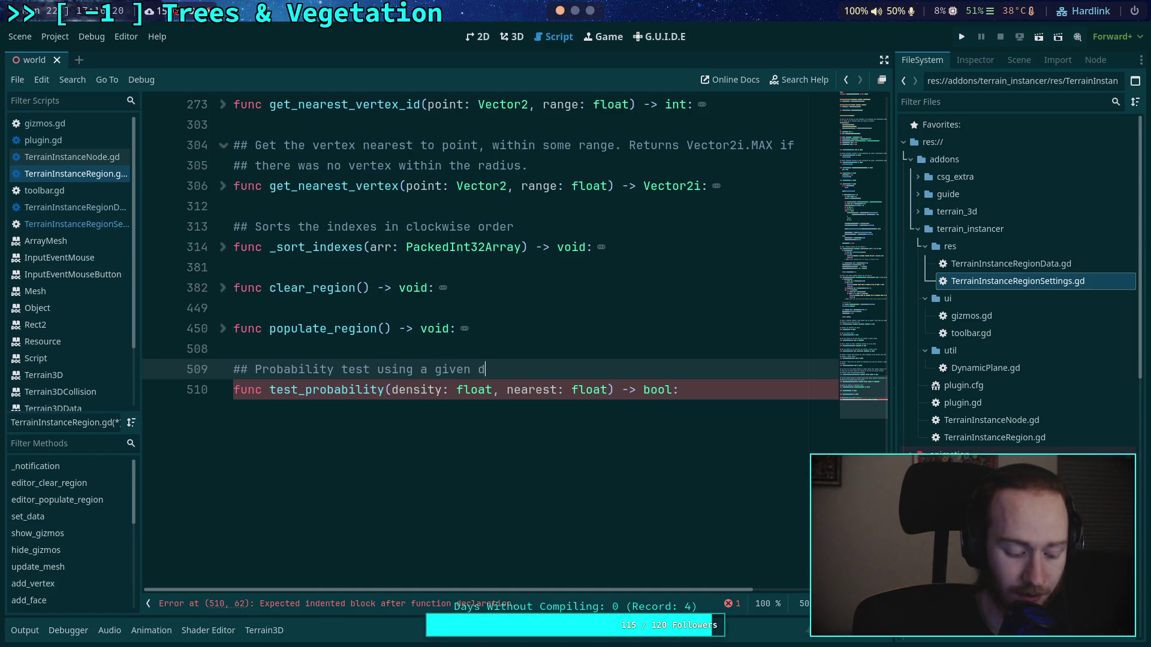
text(ty of the instance, and a distance to)
key(Return)
- Finish the comment with '## the nearest interfering instance' and open the function body line
text(## the nearest instance of the same kind)
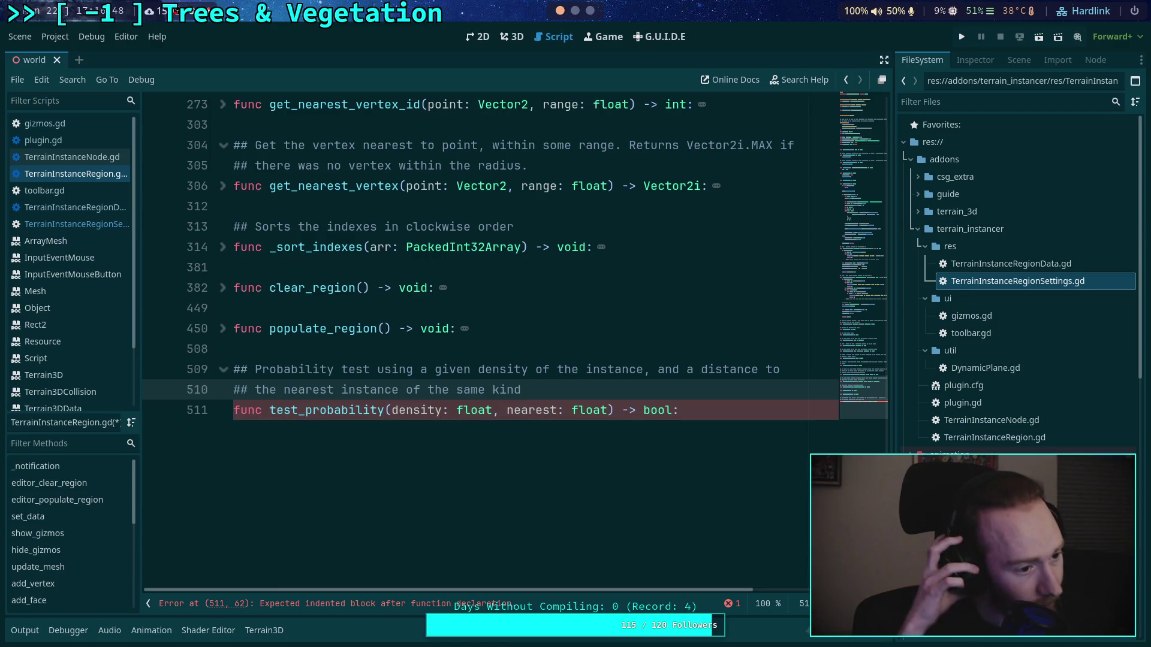
key(BackSpace)
key(BackSpace)
key(BackSpace)
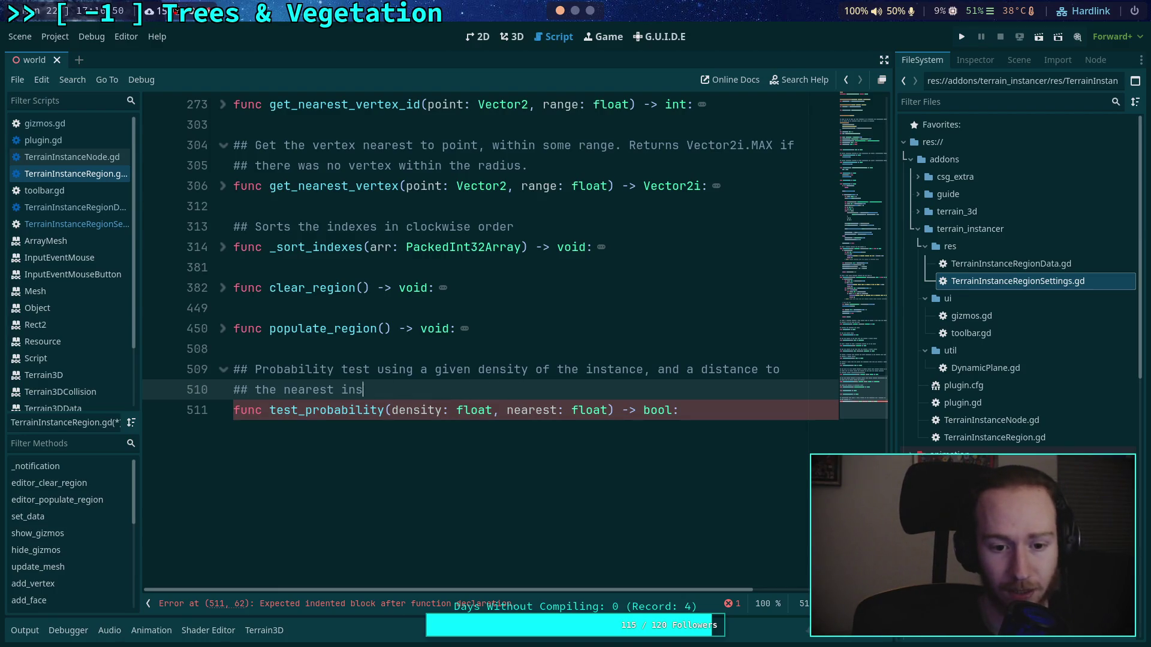
text(intre)
key(BackSpace)
key(BackSpace)
text(erferengi)
key(BackSpace)
key(BackSpace)
key(BackSpace)
text(ing )
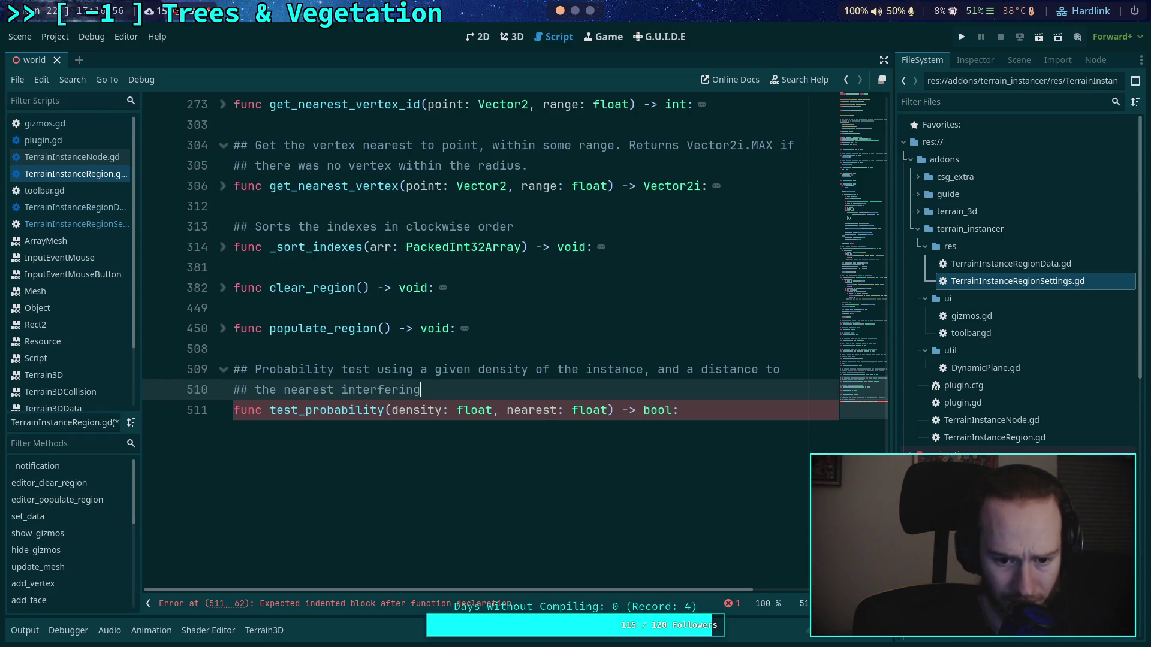
text(instance)
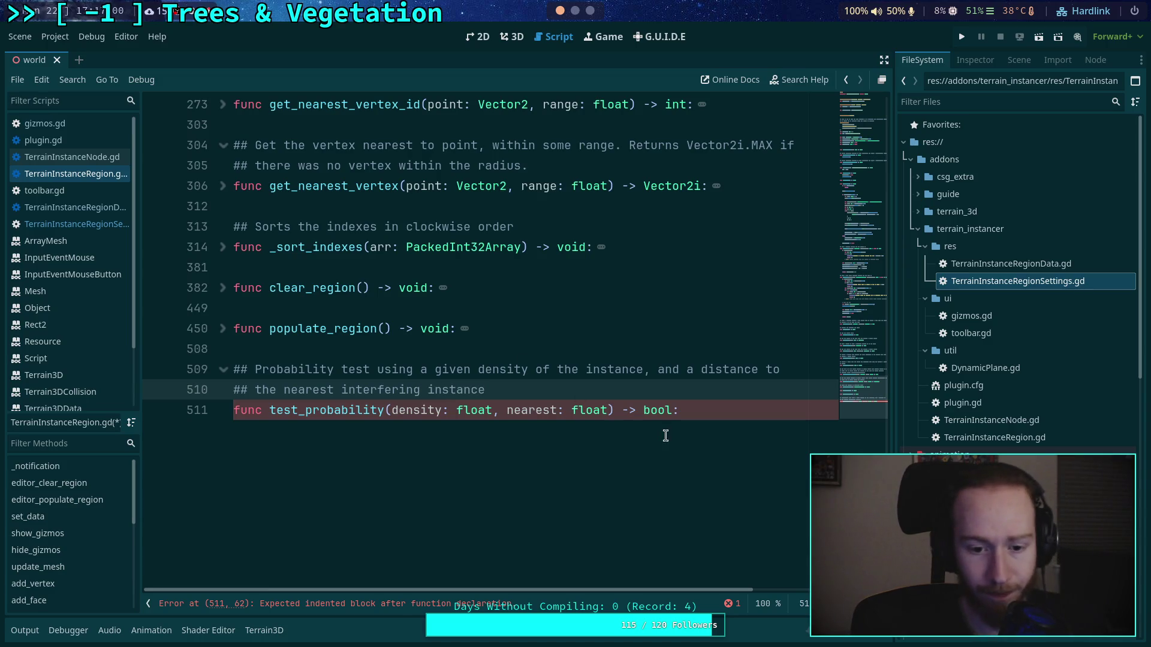
click(660, 437)
key(Return)
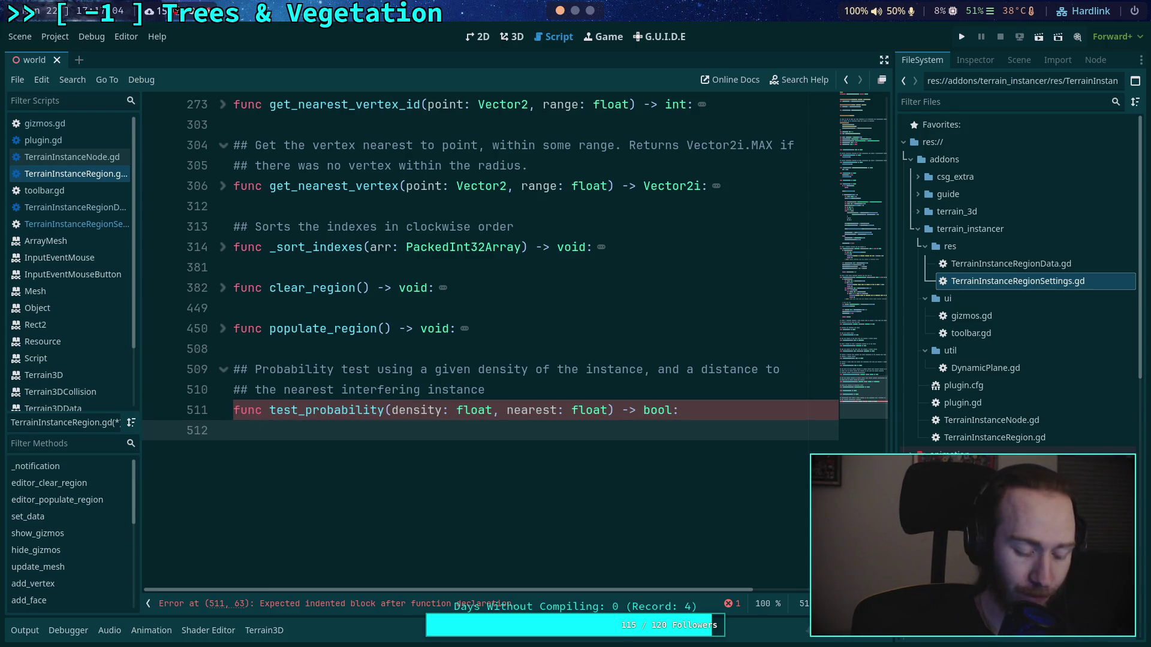
key(super+3)
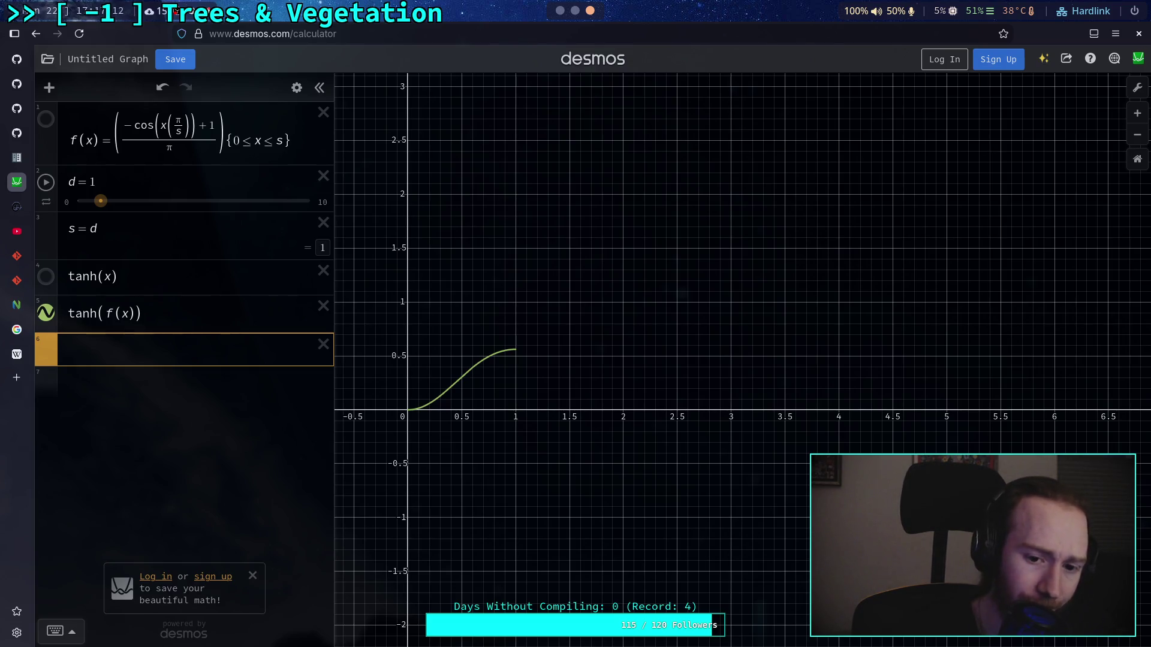
- Add 'var s: float = density' as the first line of test_probability
key(super+1)
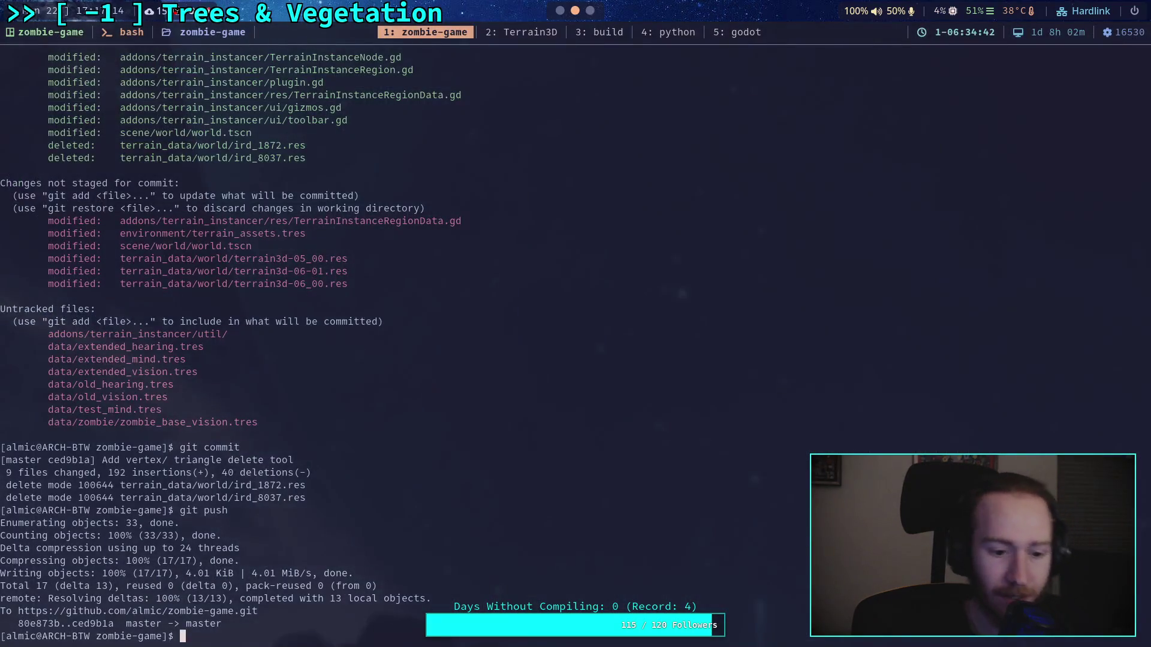
key(super+5)
text(var s: float = )
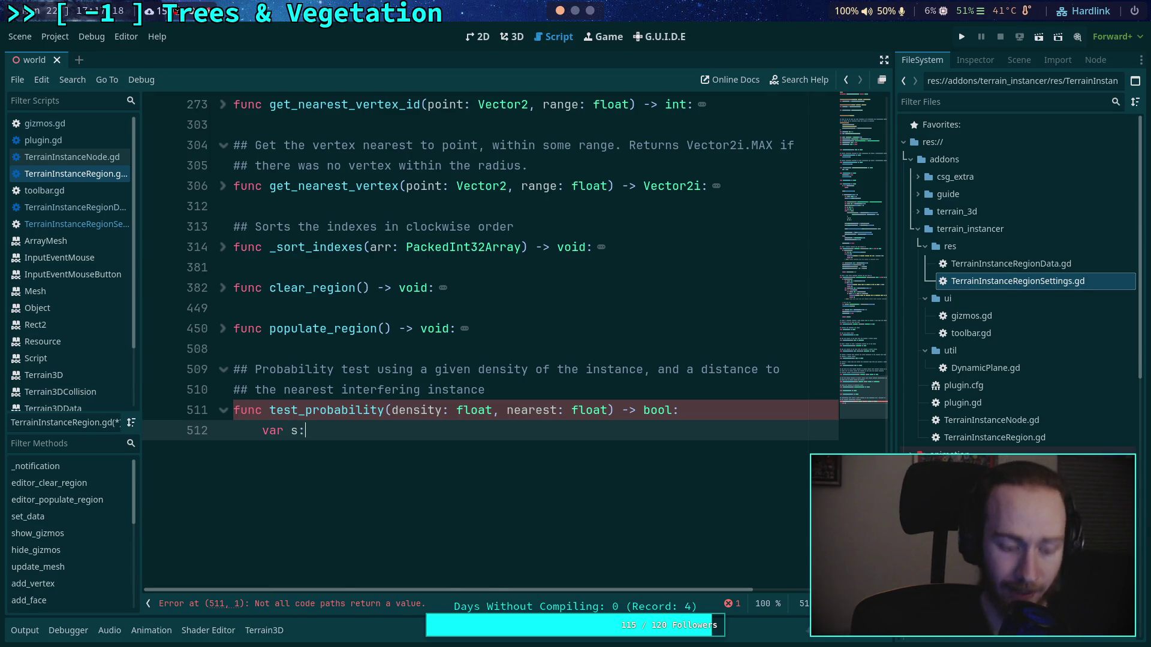
text(dens)
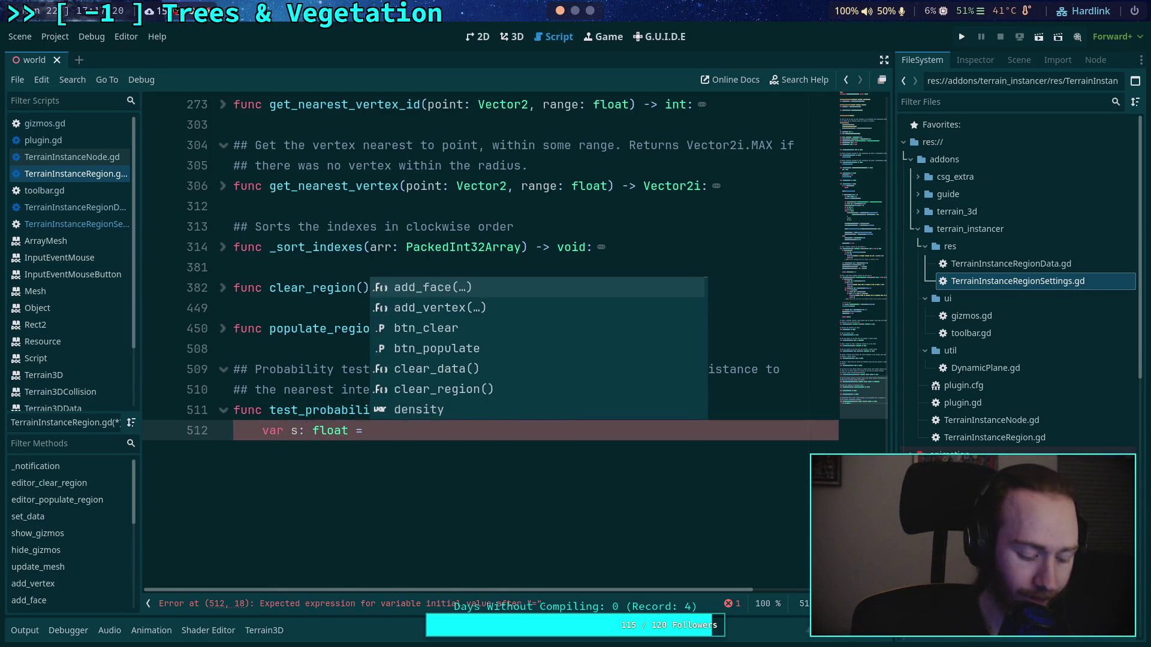
key(Return)
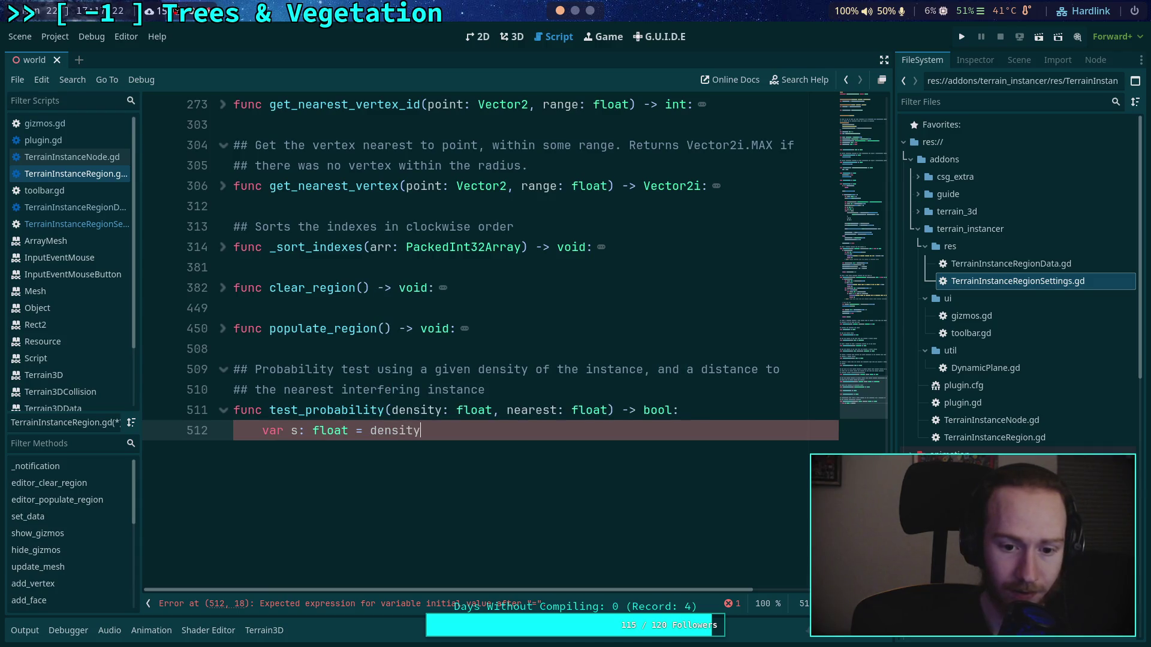
key(Return)
- After checking the Desmos curve, start the line 'var p: float = -cos(near'
key(alt+Tab)
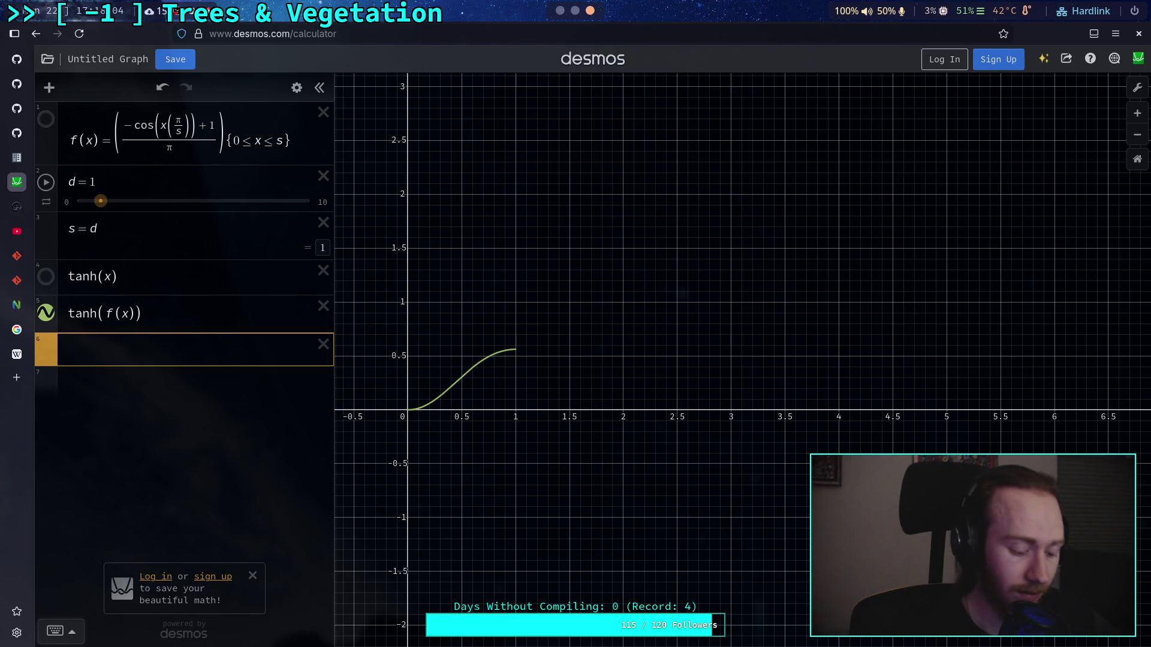
key(alt+Tab)
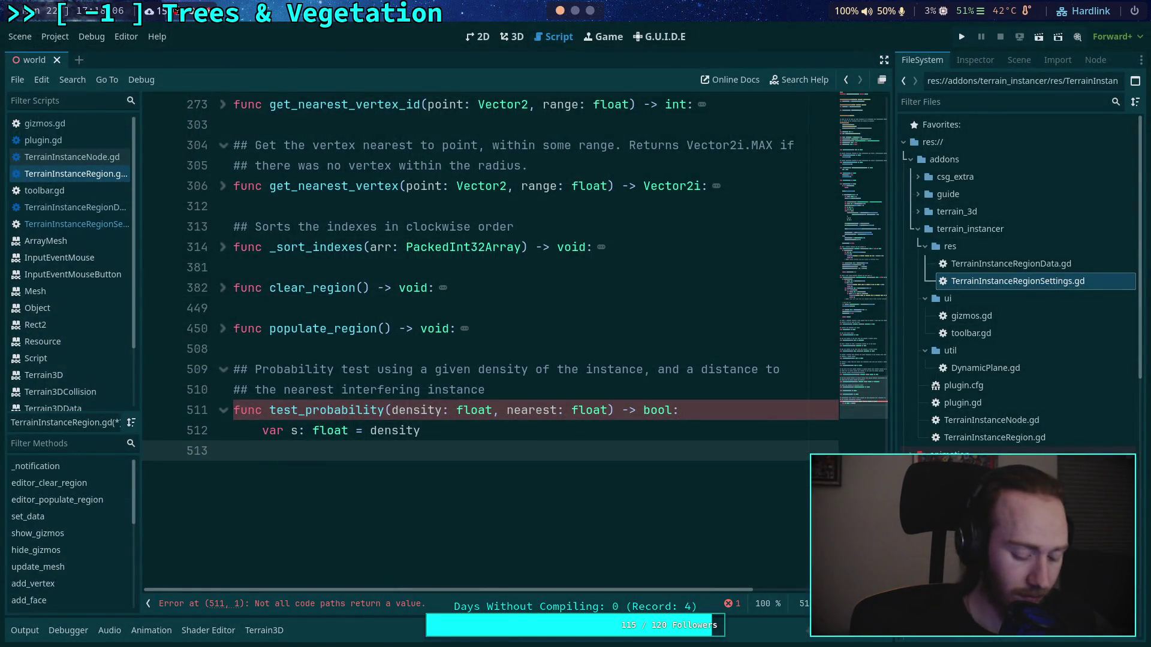
key(Return)
text(var )
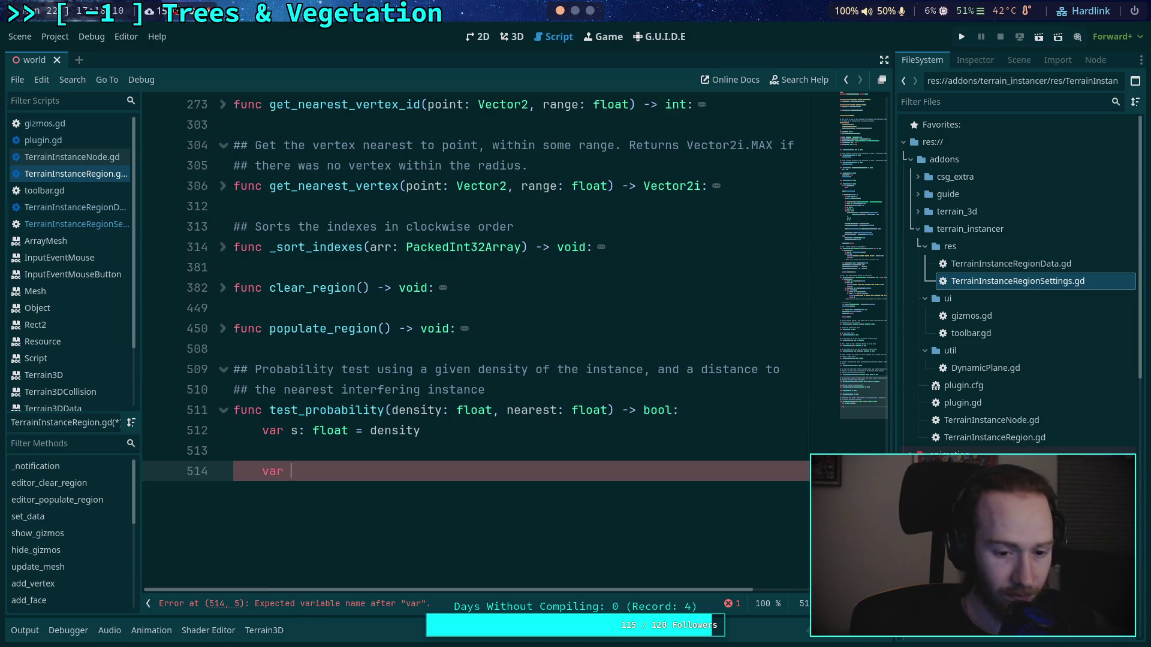
text(p: float =)
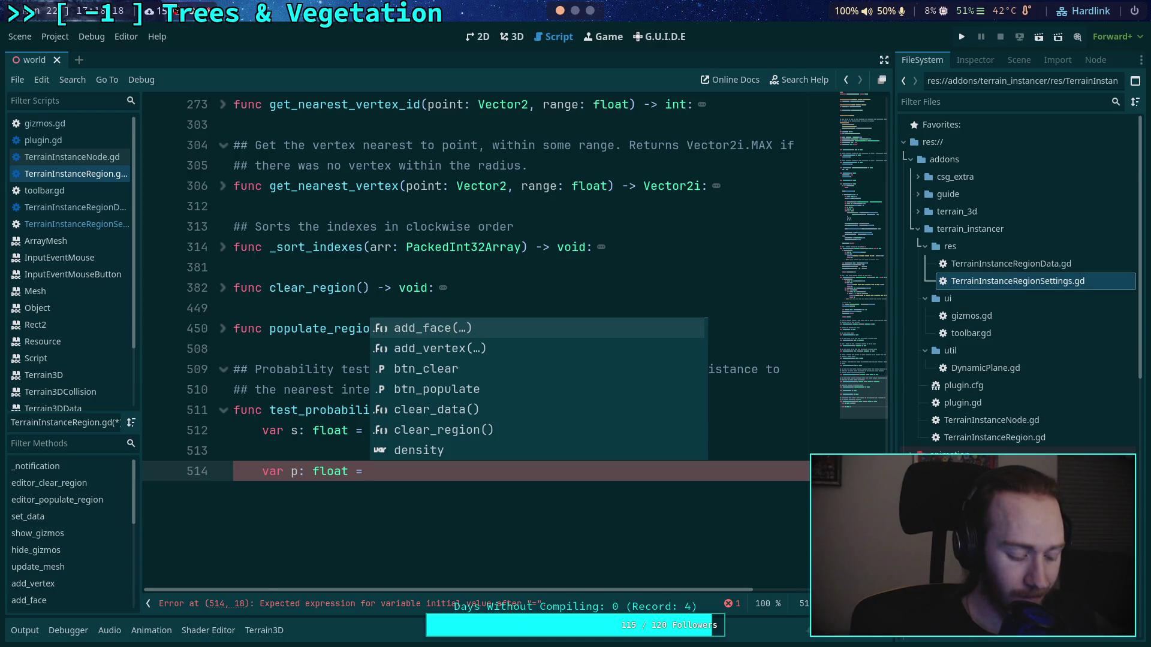
text(-cos()
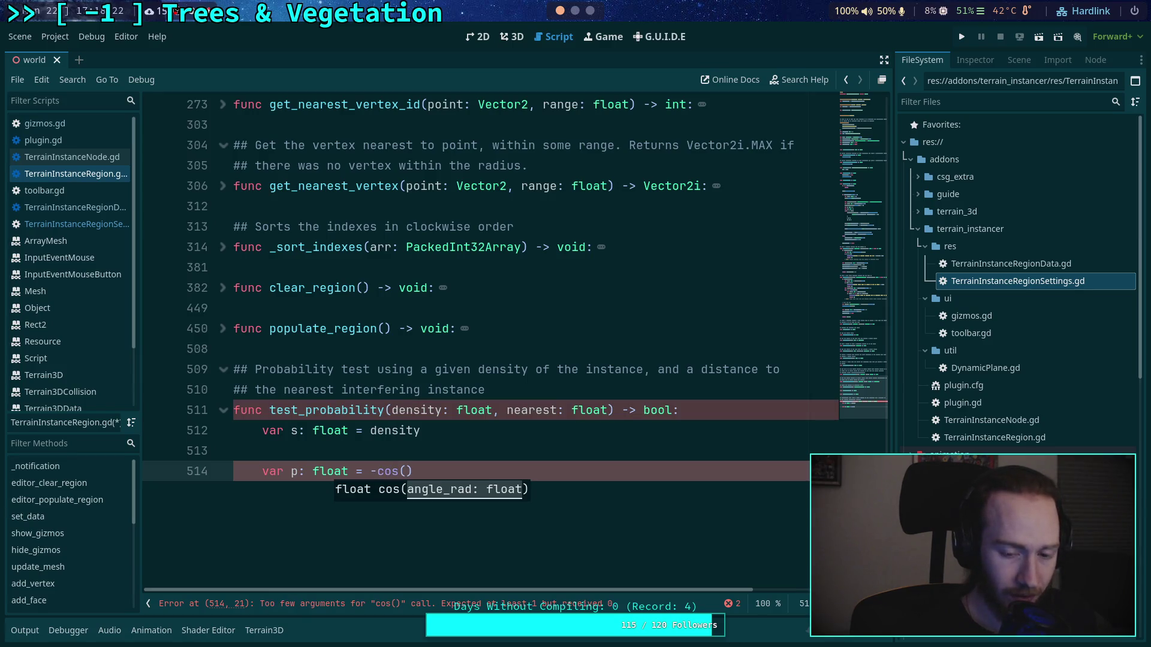
text(nearis)
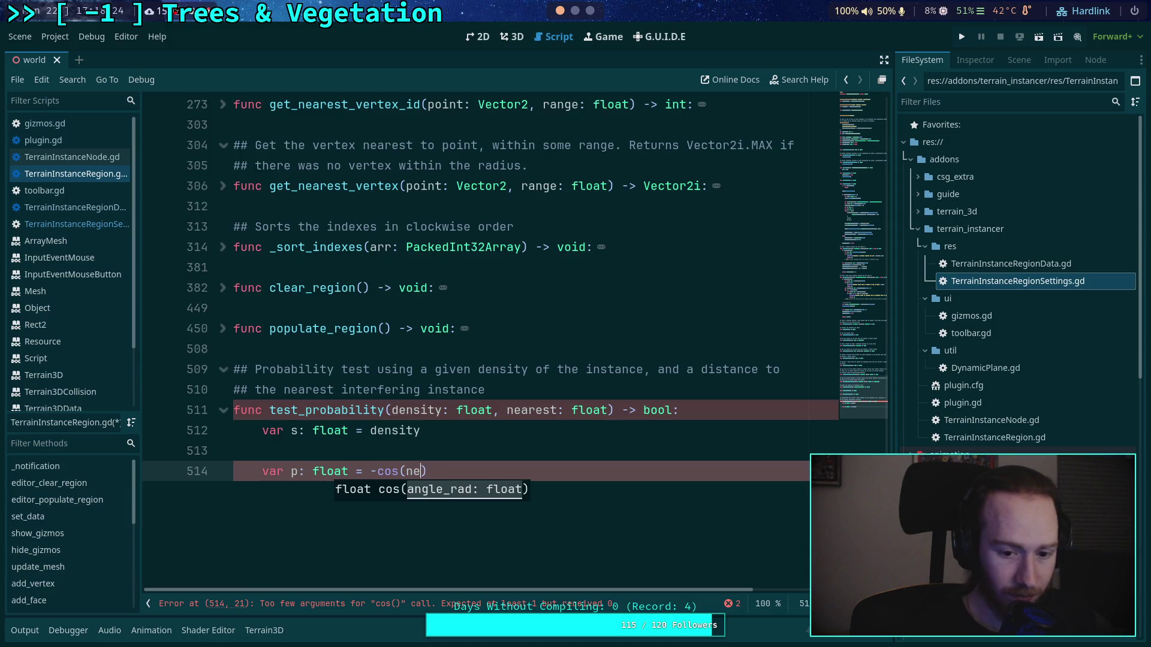
key(BackSpace)
key(BackSpace)
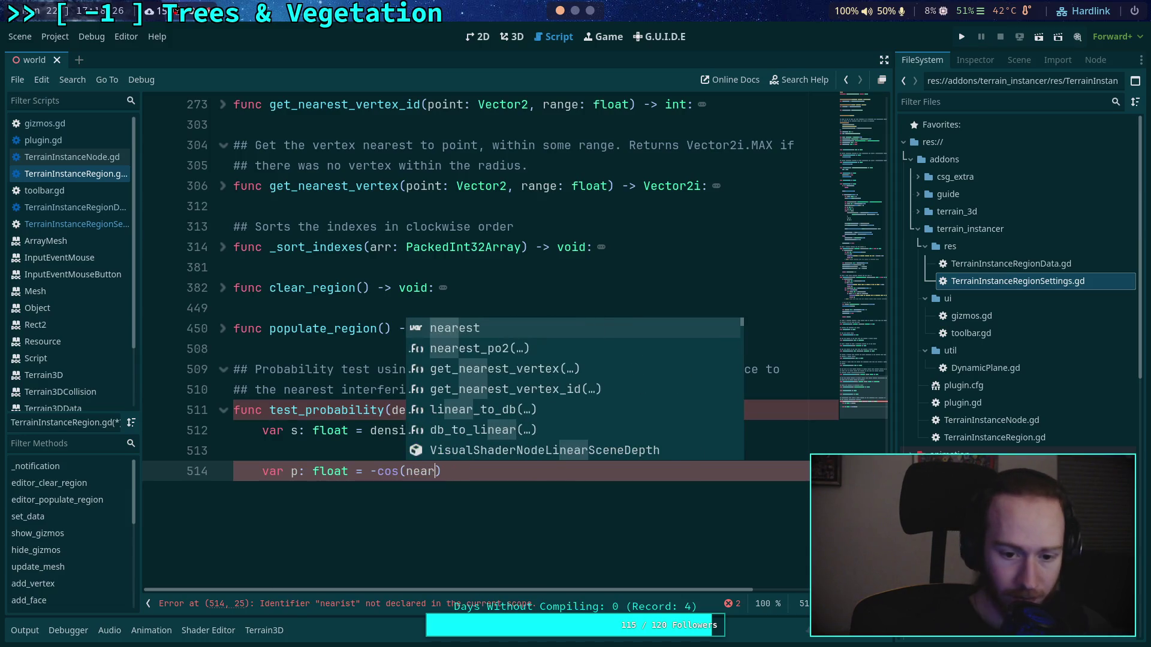
- Insert 'var x: float = nearest' above the p line
key(Escape)
key(Up)
key(Return)
key(Up)
text(var x :)
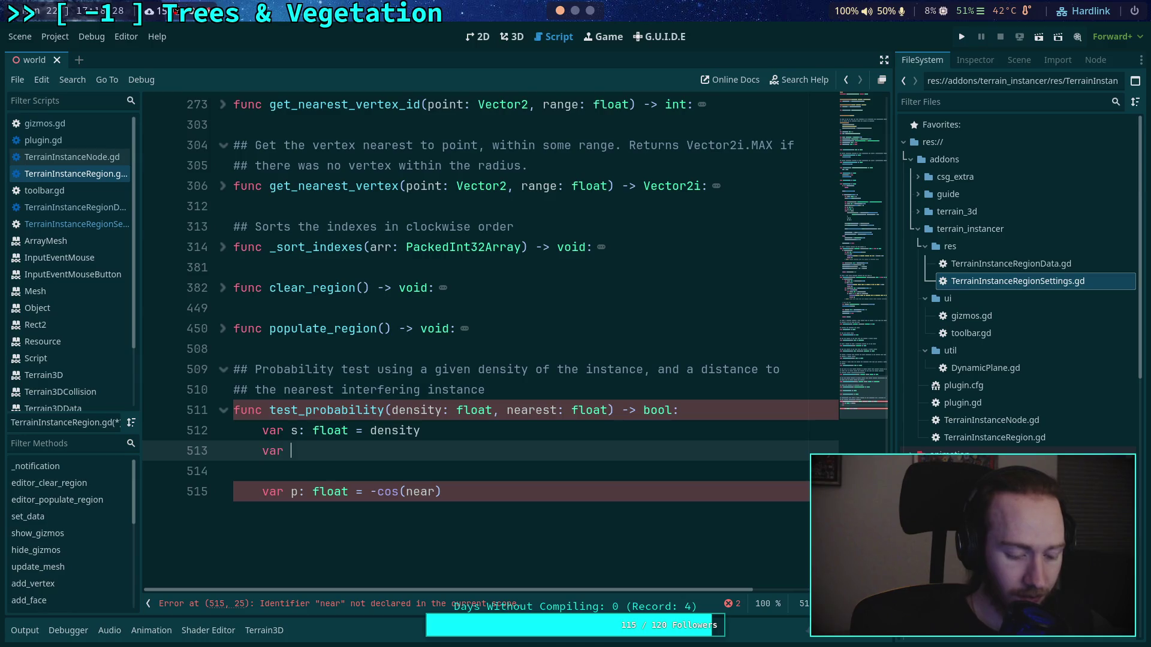
key(Escape)
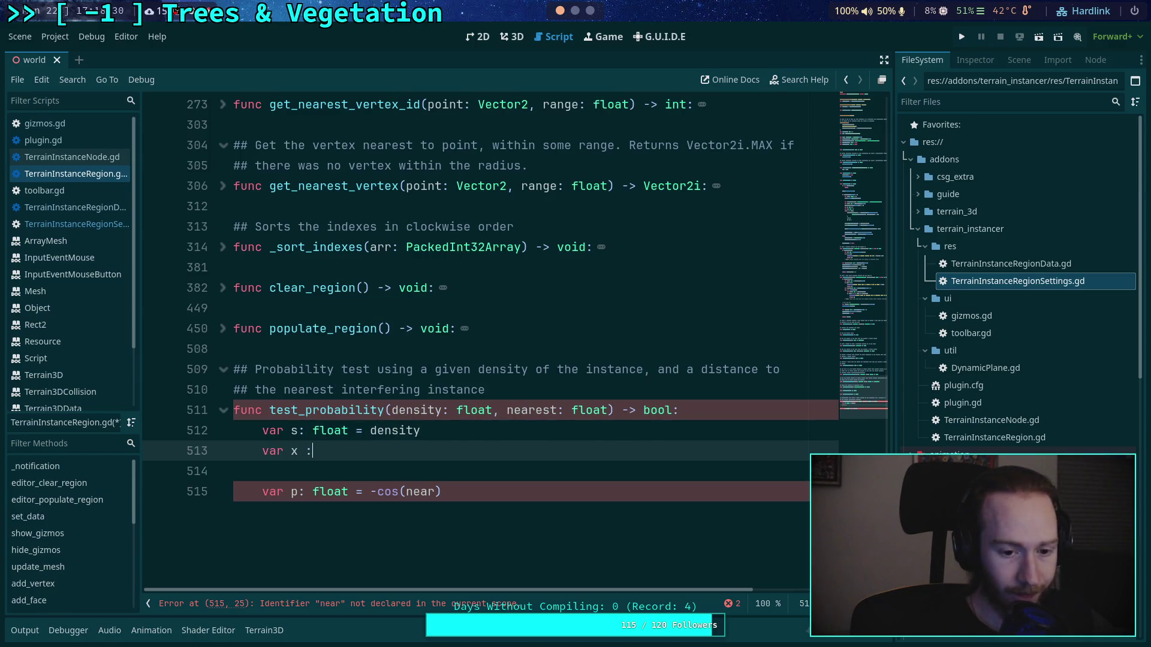
text(float = nearest)
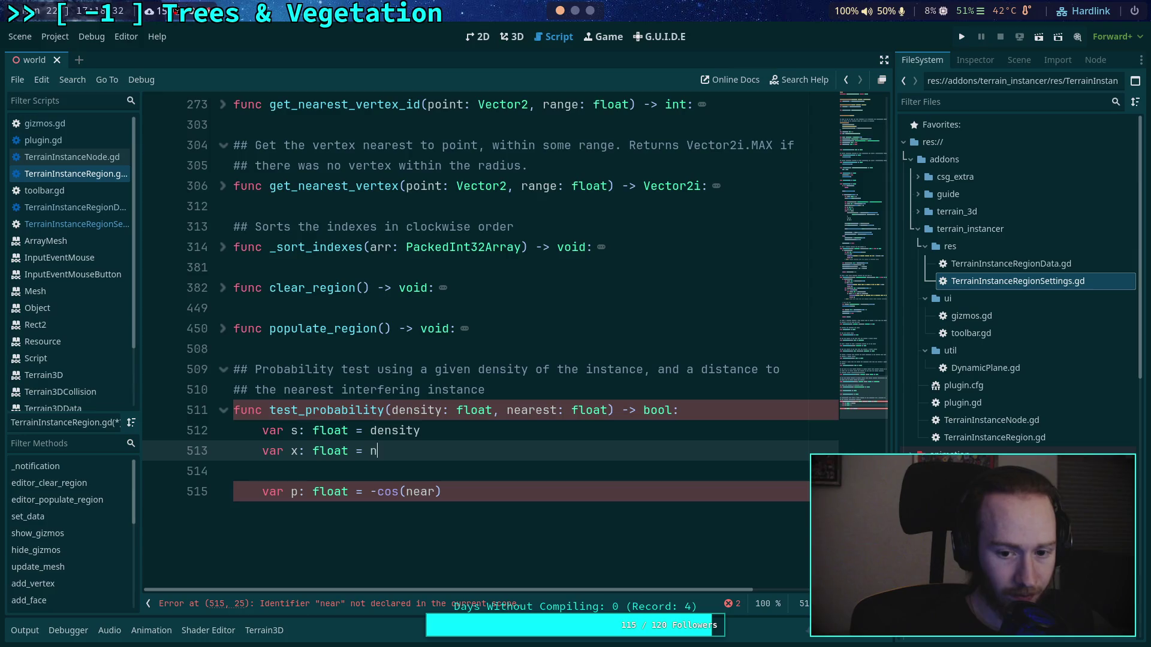
key(Down)
- Change p to -cos(x * (PI / s)) + 1.0, comparing with the Desmos graph
key(Down)
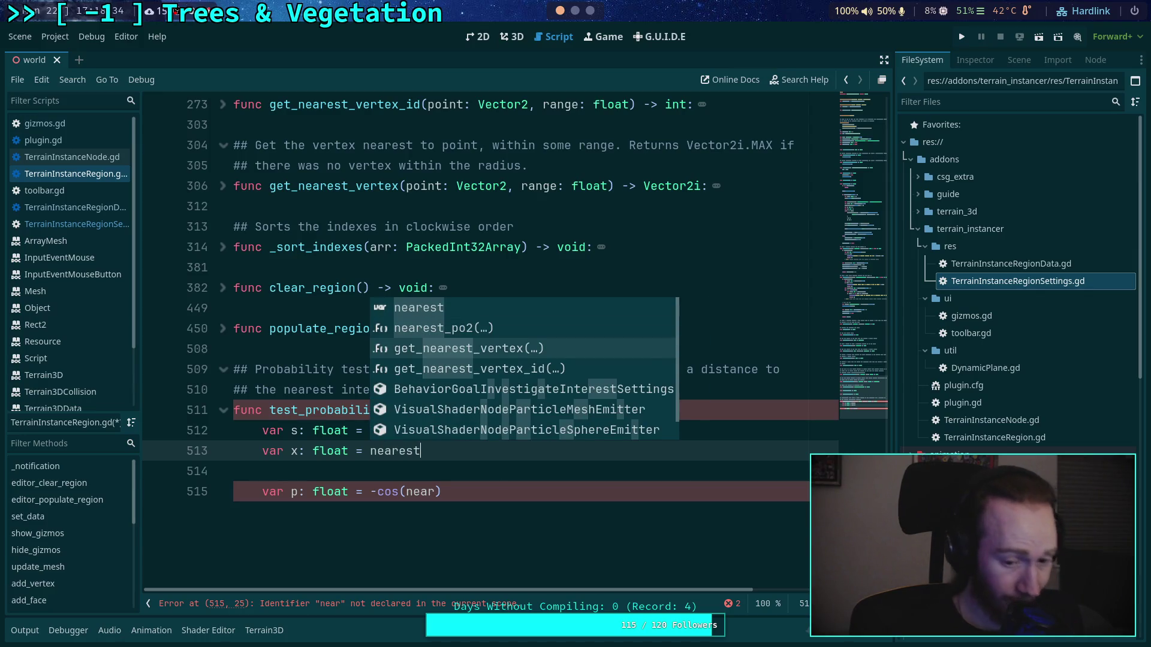
key(Escape)
key(Down)
key(Down)
key(Right)
key(Delete)
key(BackSpace)
key(BackSpace)
key(BackSpace)
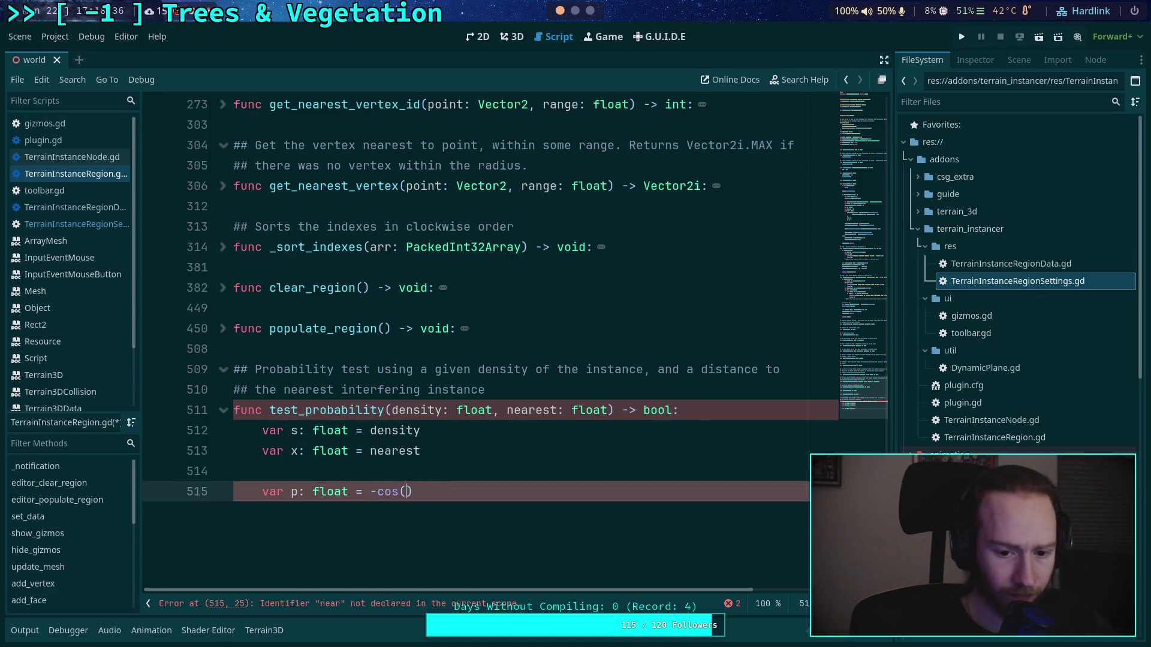
text(x)
text( * PI)
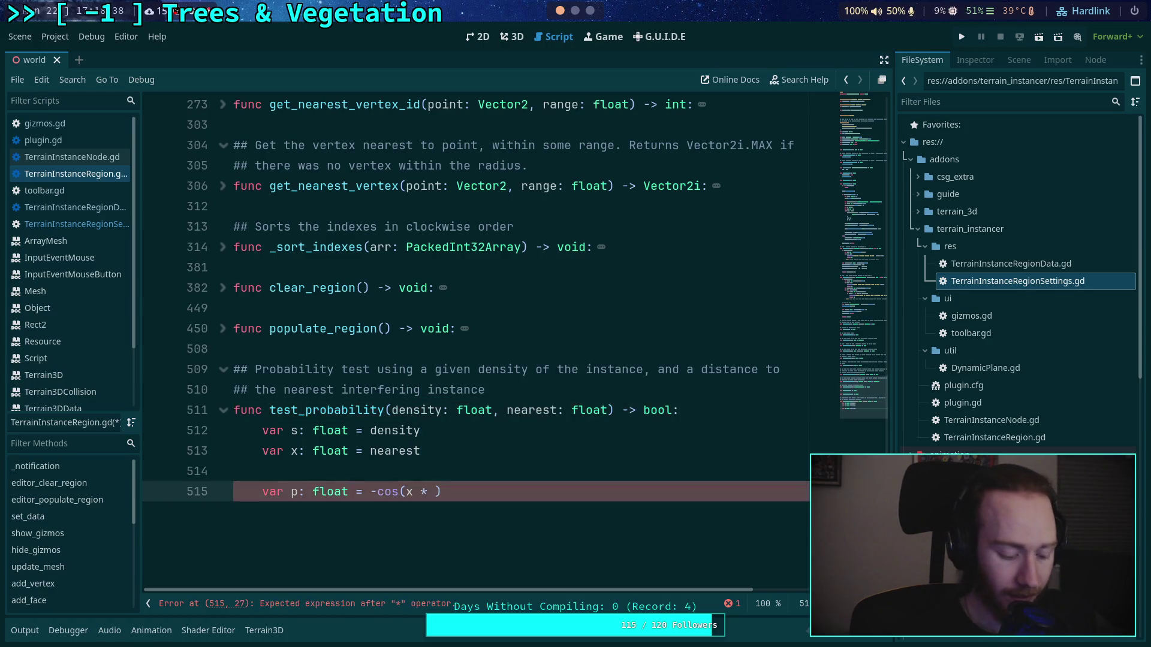
text( / s)
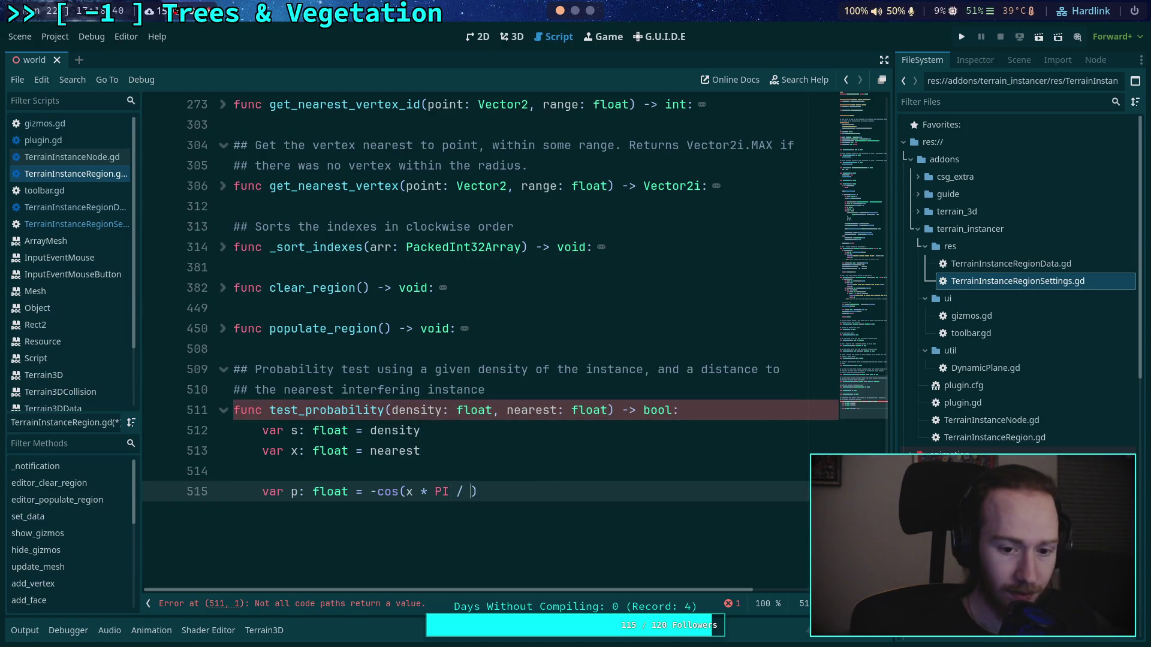
key(Left)
key(Left)
key(Left)
key(BackSpace)
key(BackSpace)
text((PI)
key(End)
text())
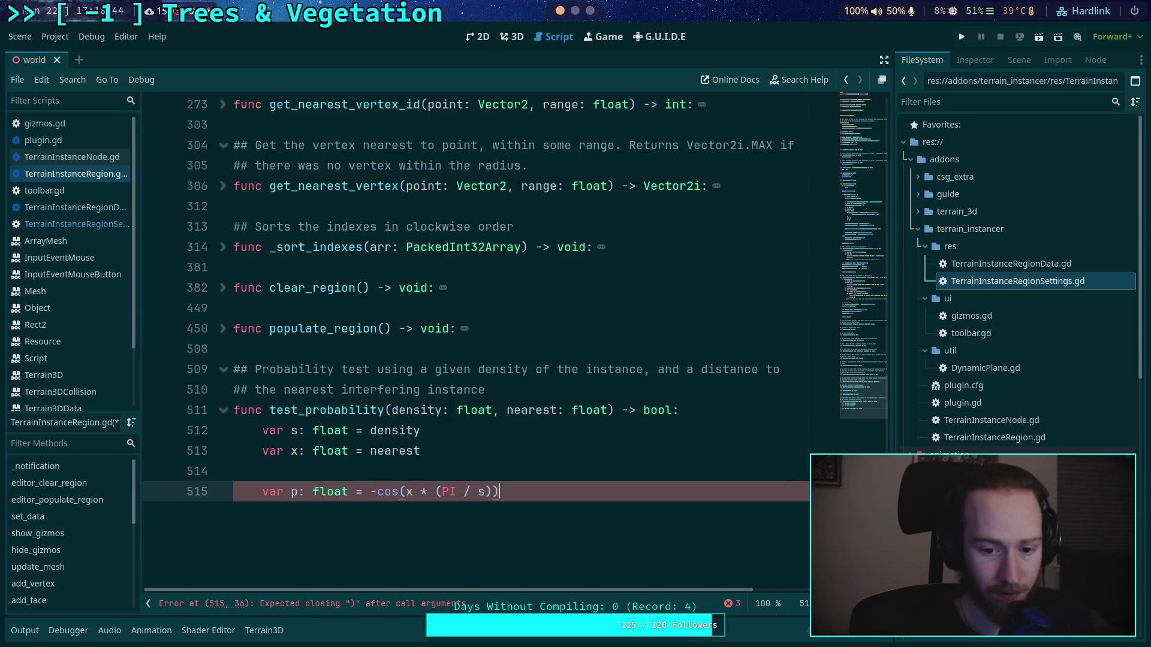
key(alt+Tab)
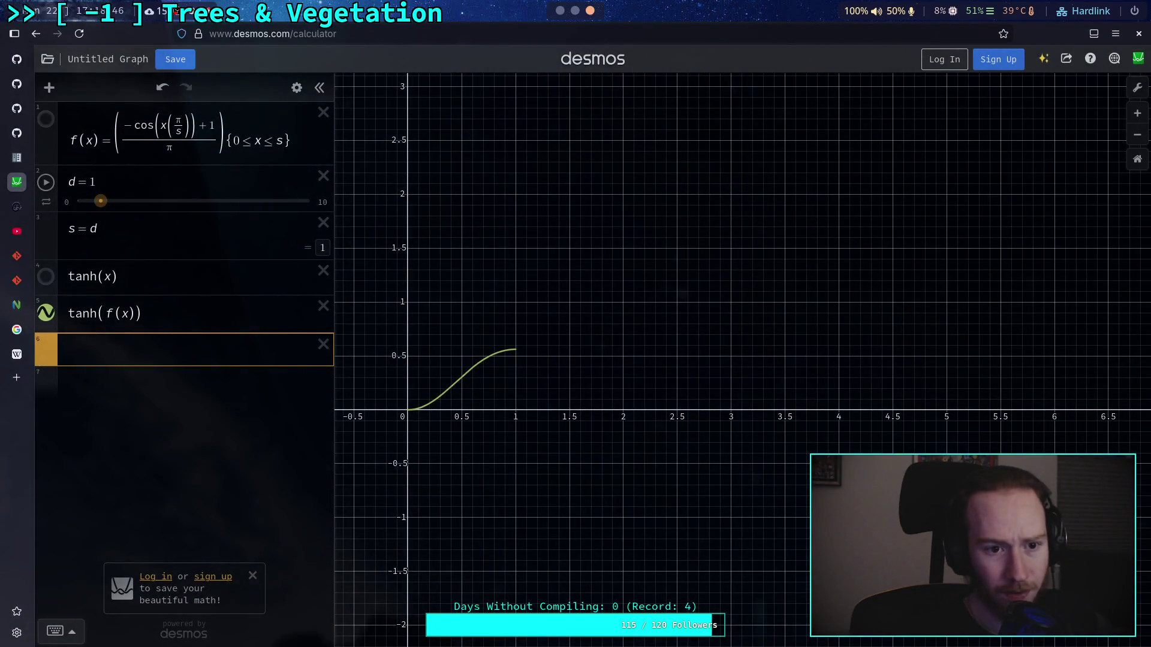
key(alt+Tab)
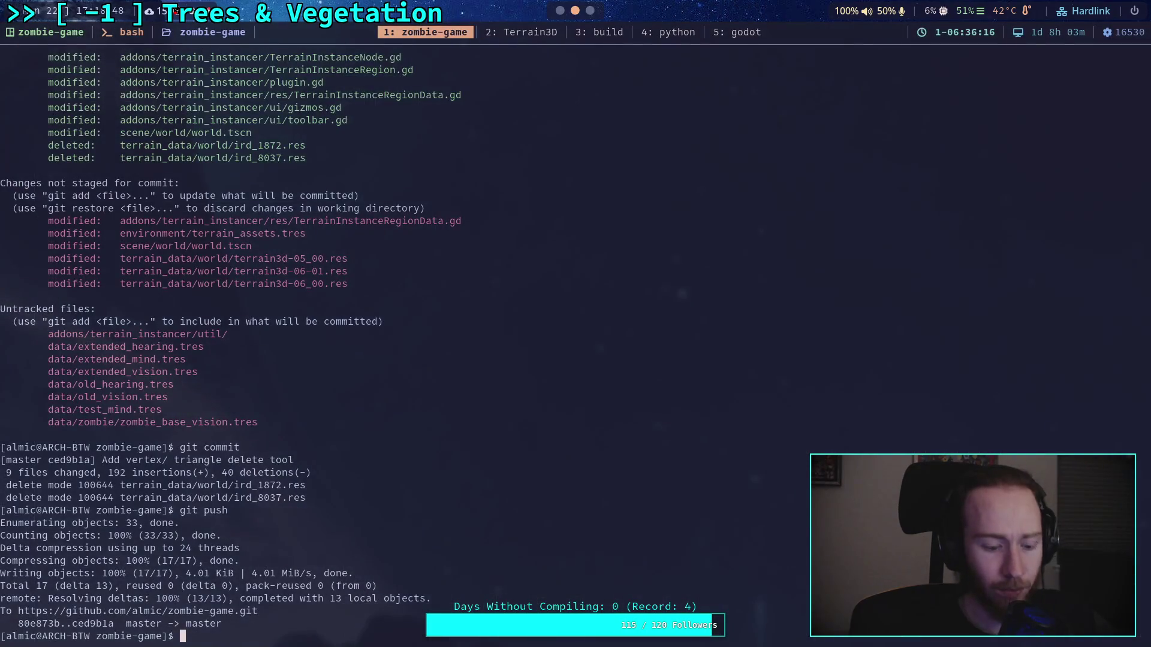
key(alt+Tab)
text(+ 1)
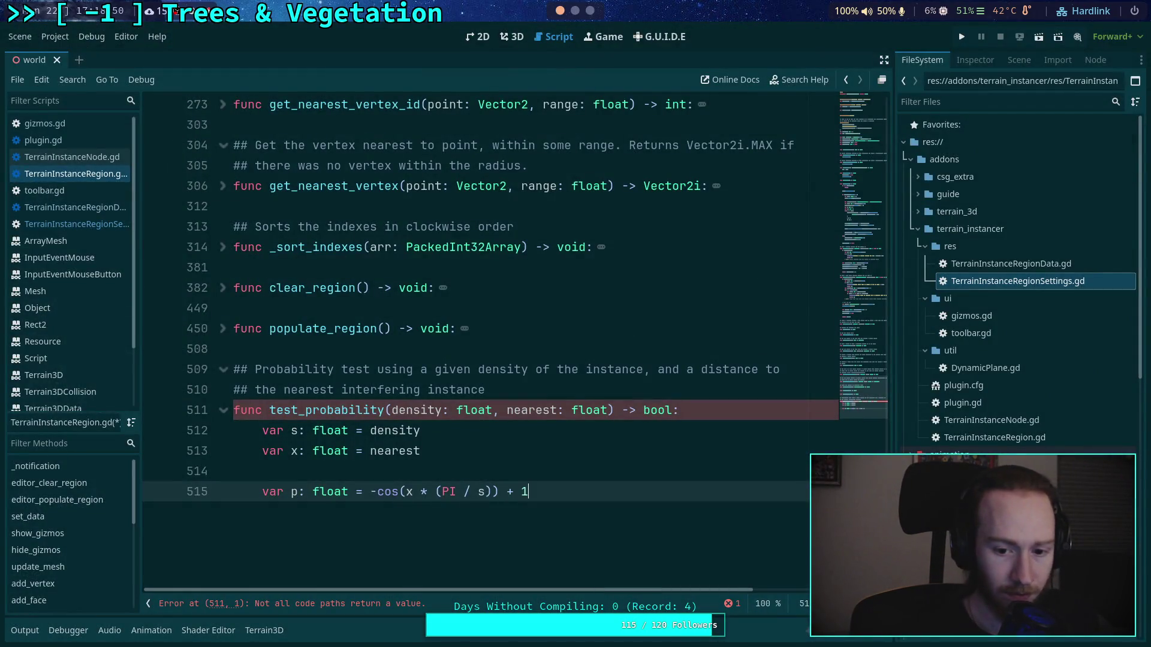
text(.0)
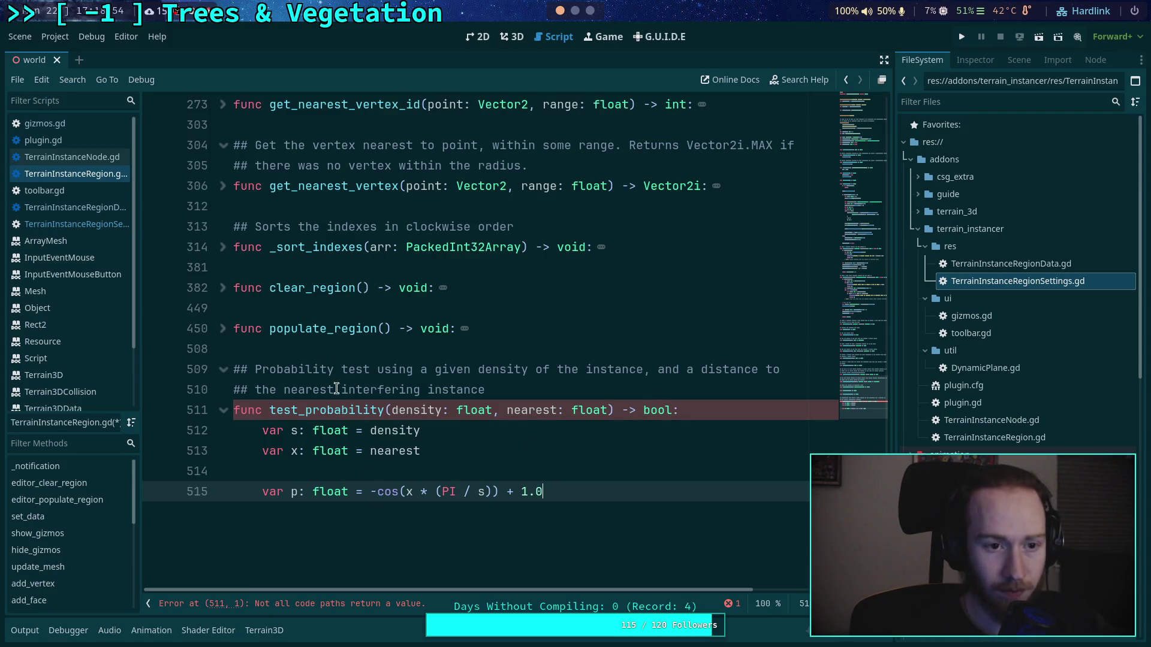
- Wrap the expression so p = tanh((-cos(x * (PI / s)) + 1.0) / PI)
key(super+3)
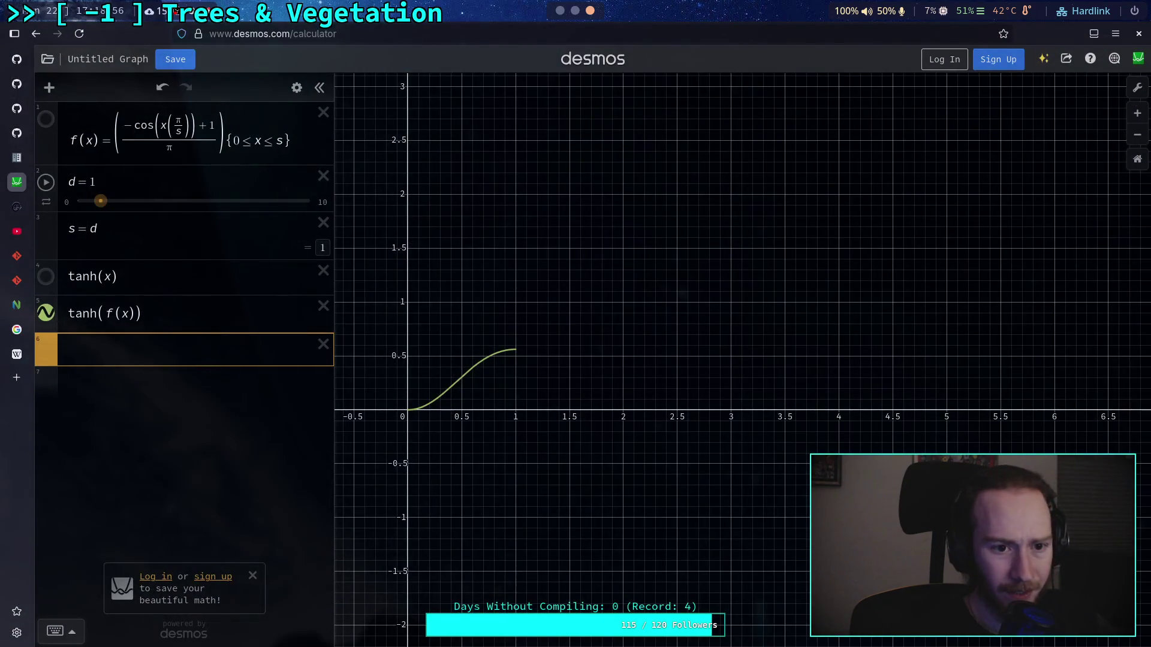
key(super+2)
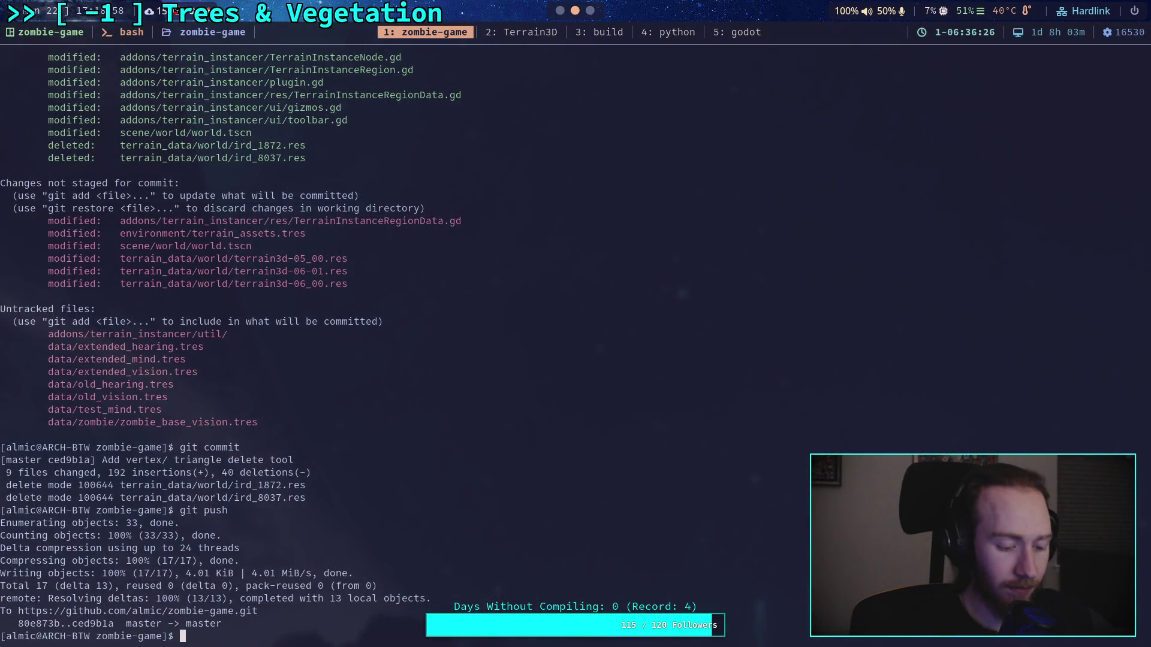
key(super+1)
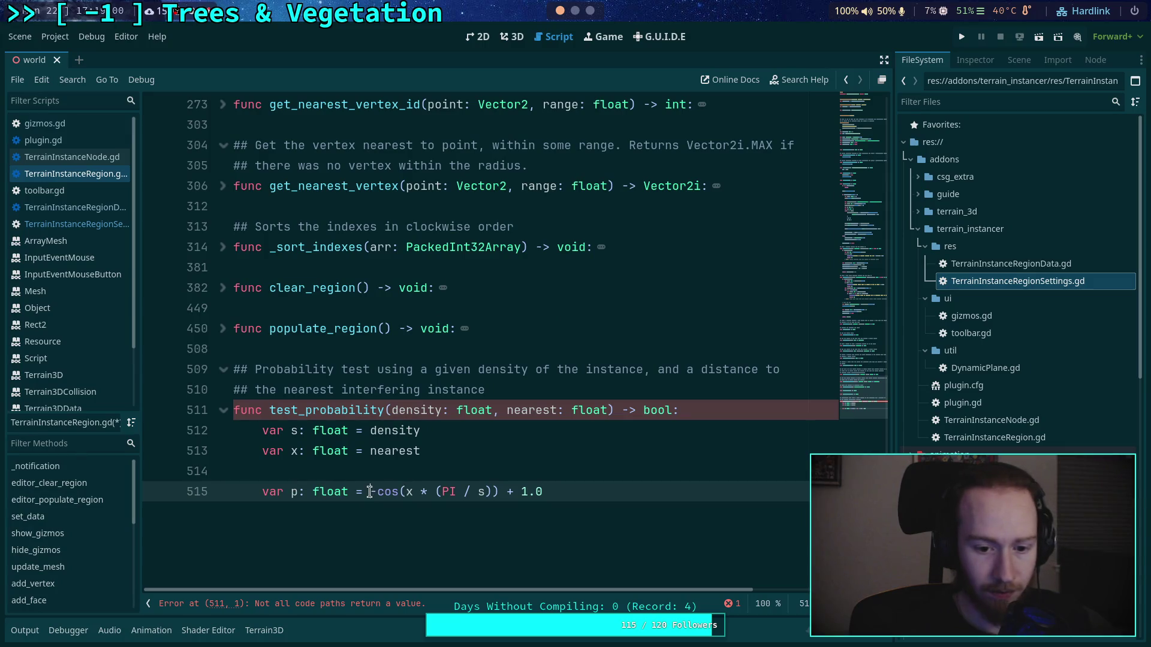
text(()
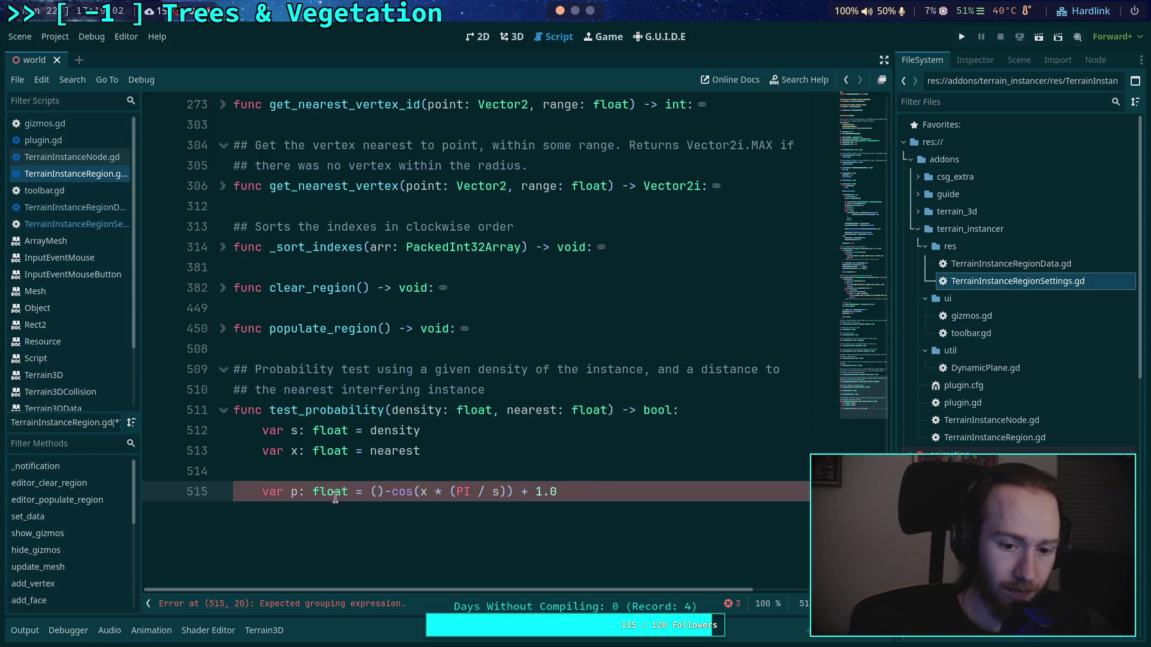
key(Delete)
click(609, 490)
text() )
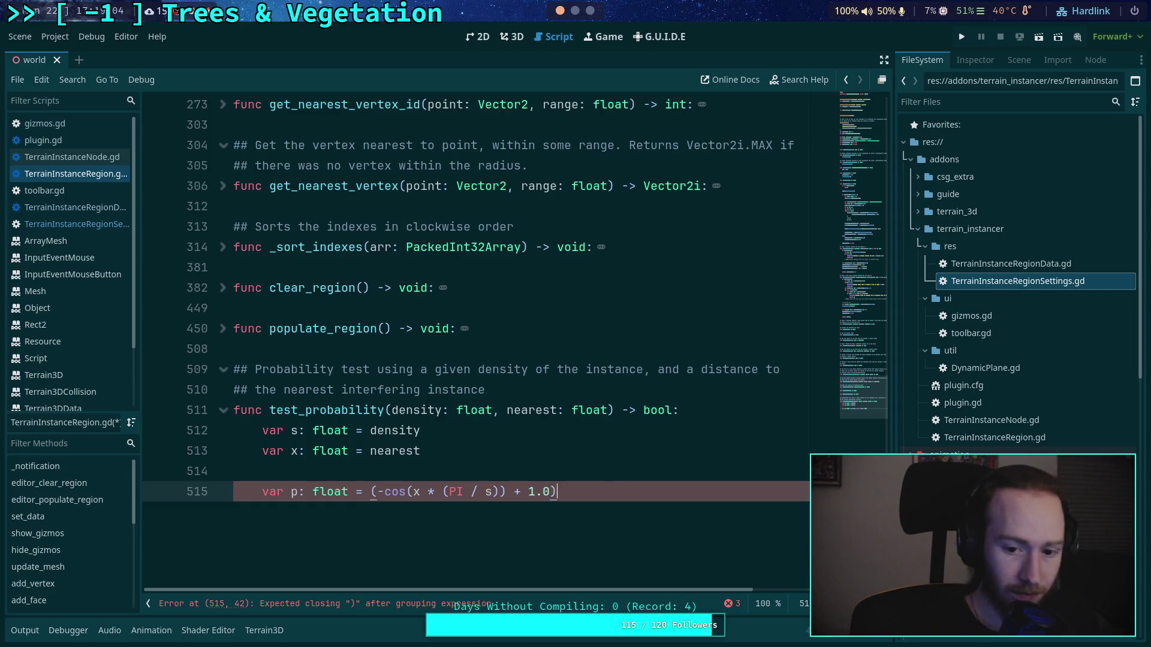
text(/ PI)
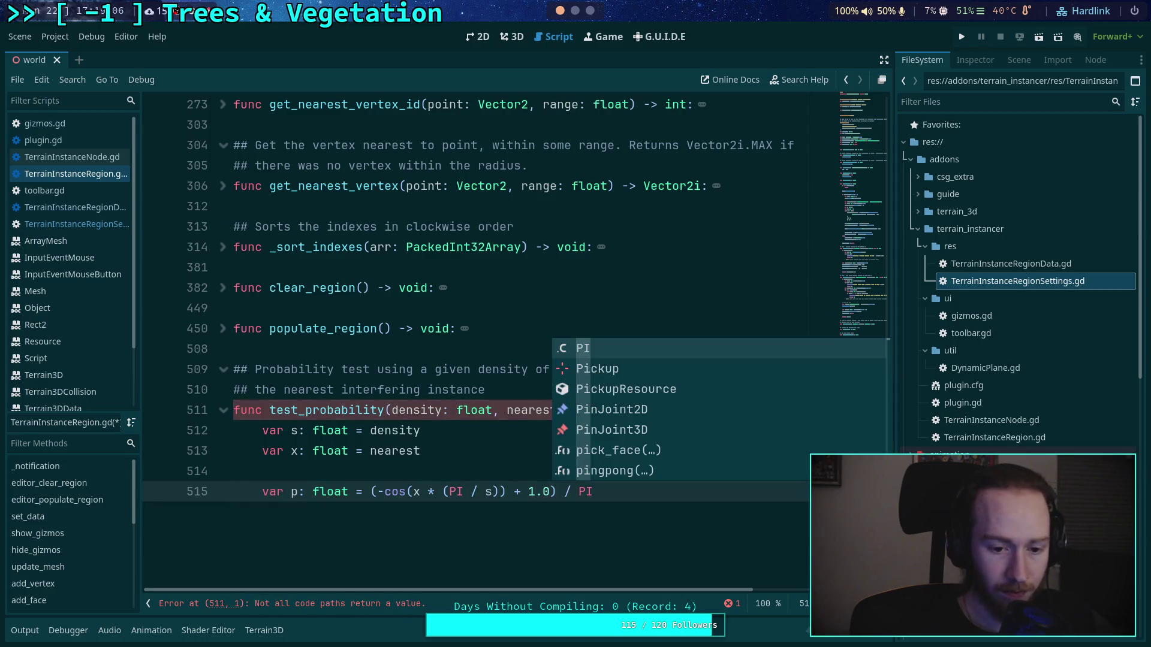
click(373, 491)
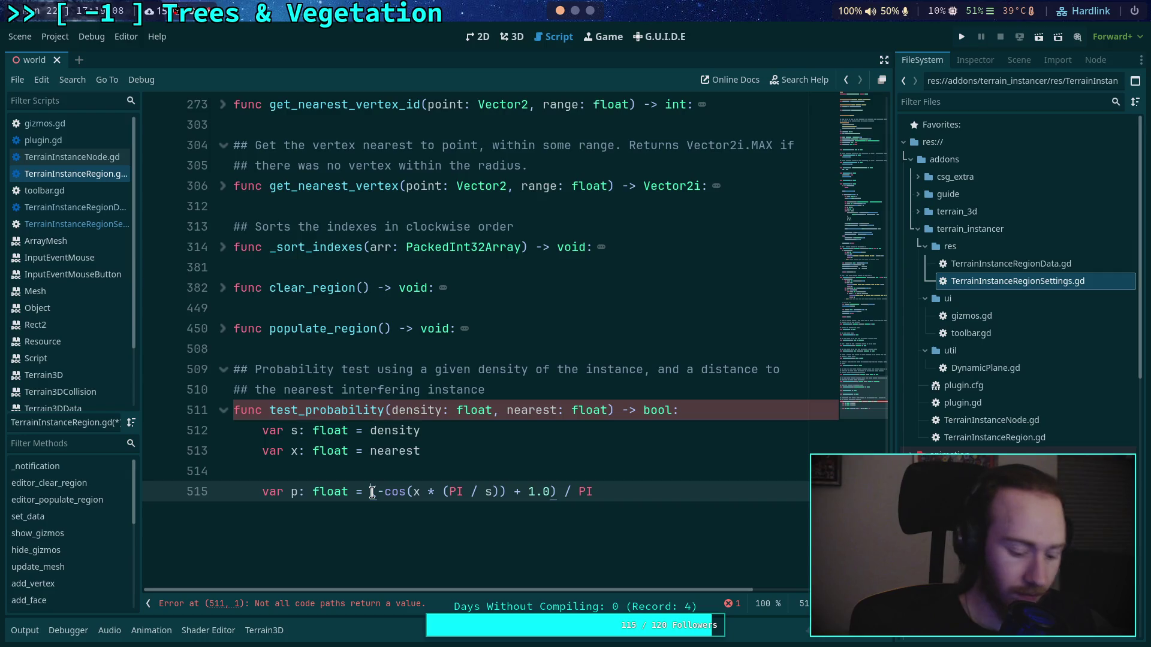
text(tanh)
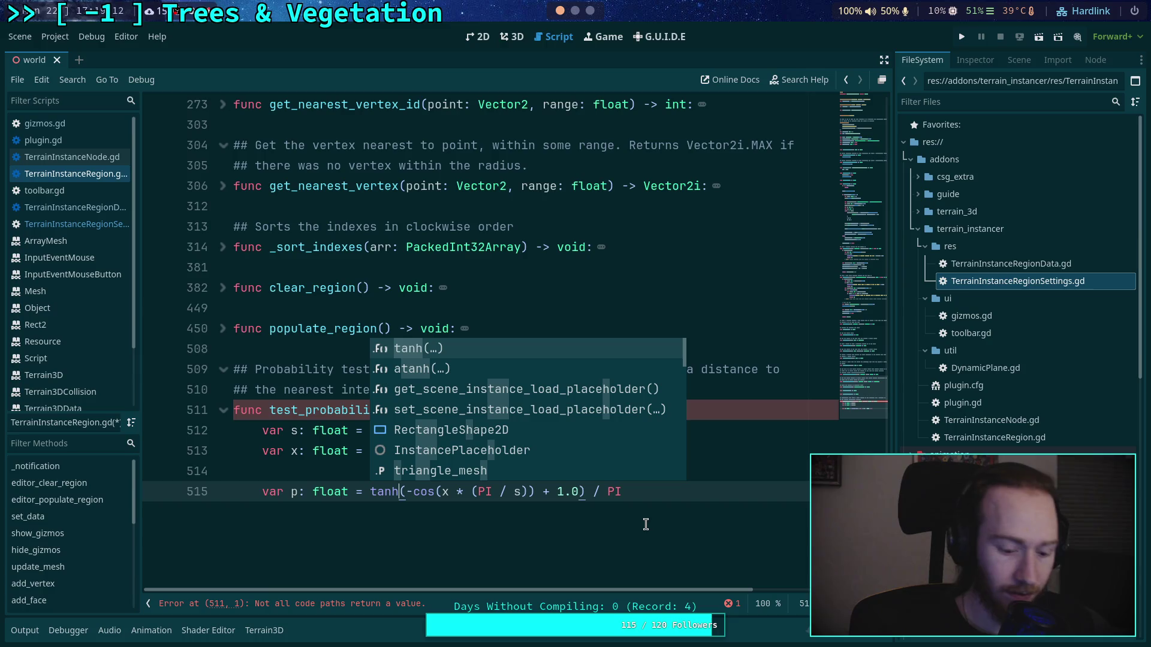
key(Escape)
text(()
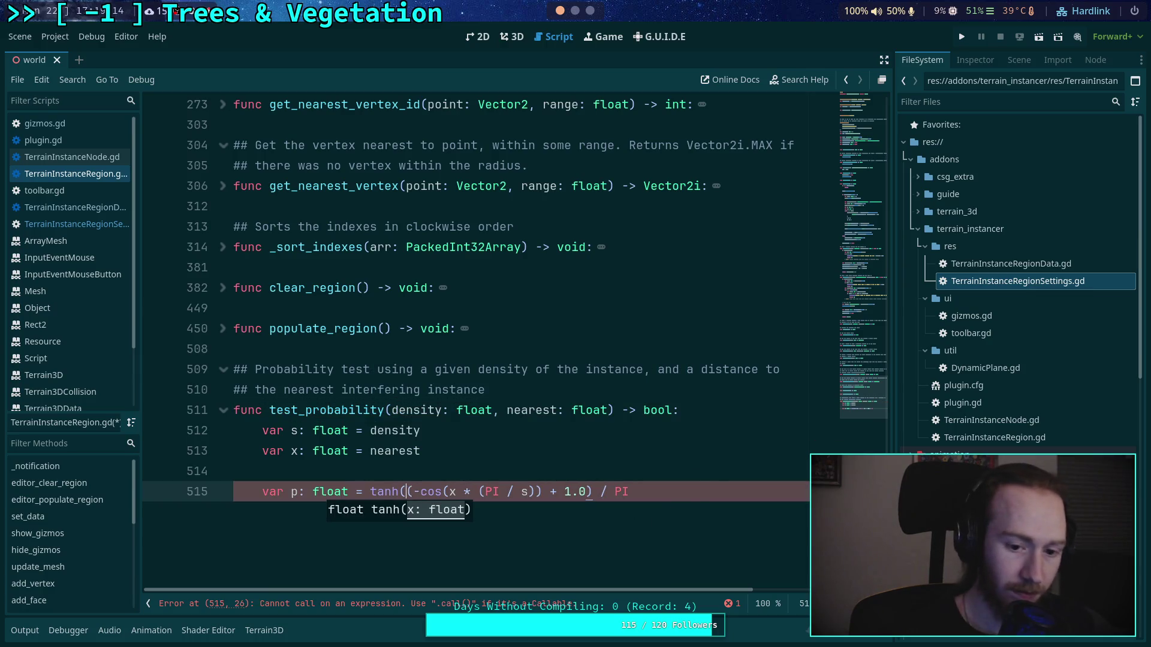
click(717, 493)
text())
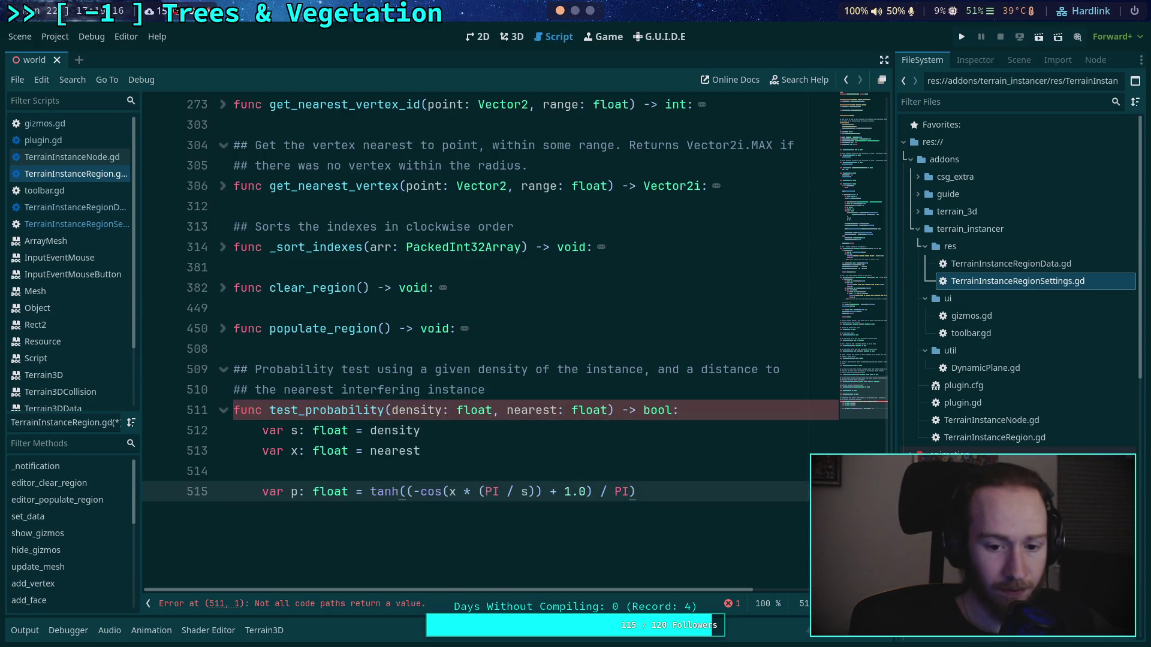
- Check the Desmos graph, then begin a new line with 'return randf'
key(Return)
key(super+2)
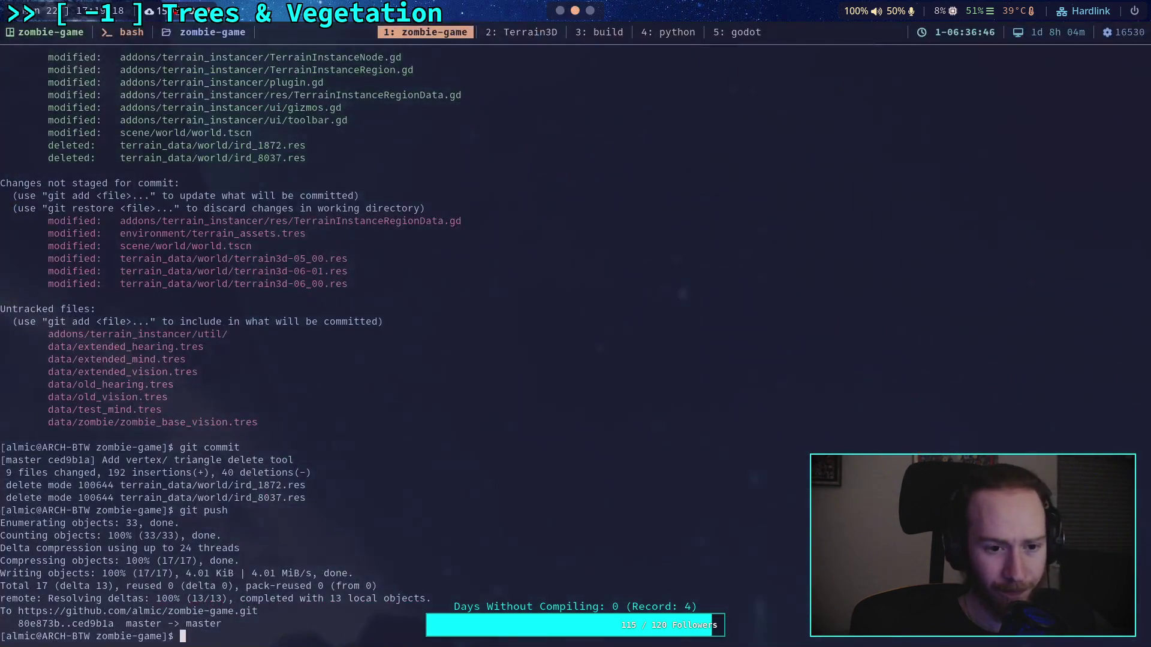
key(super+3)
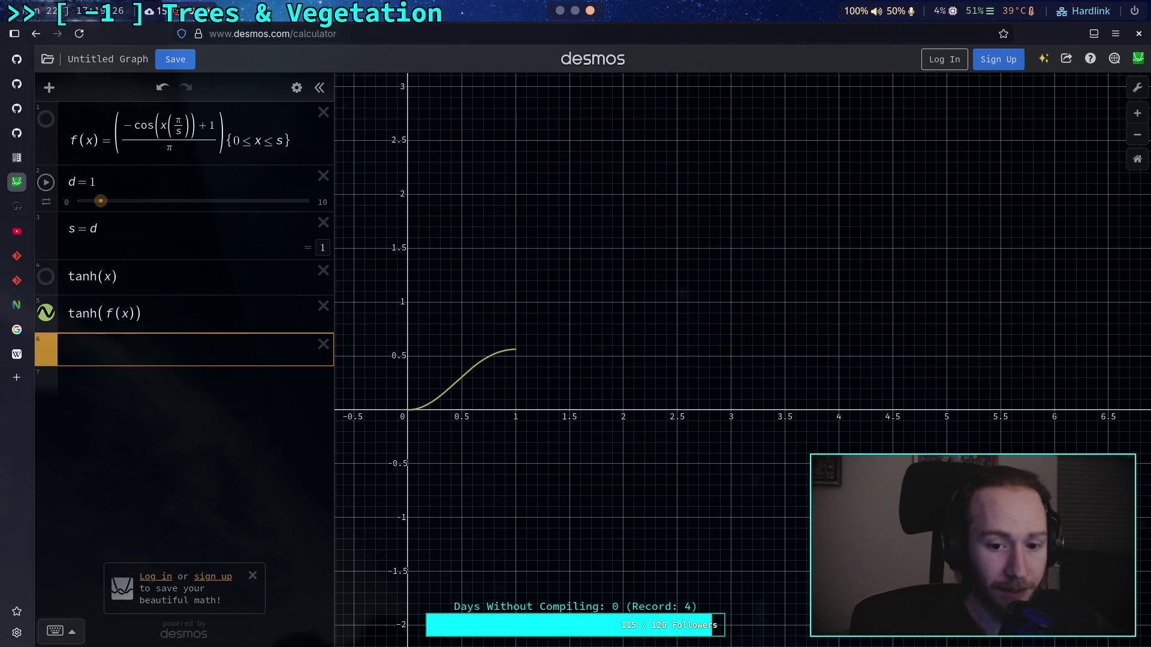
key(alt+Tab)
text(return rand)
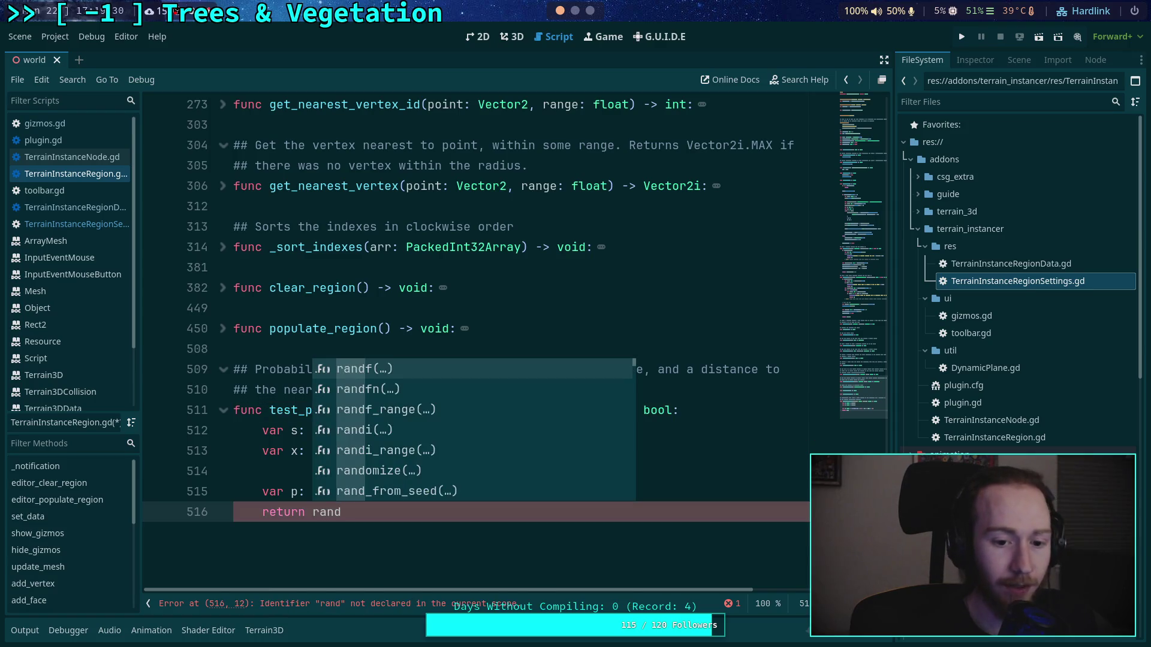
text(f)
- Complete the return line as 'return randf() <= p'
key(Return)
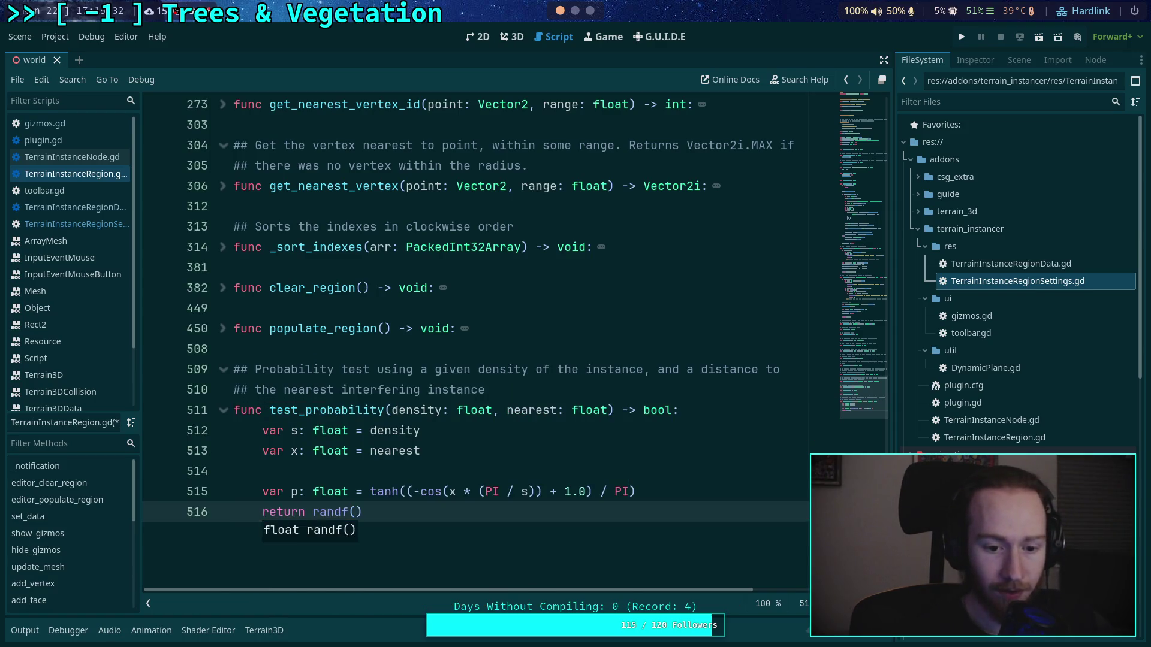
mouse_move(340, 510)
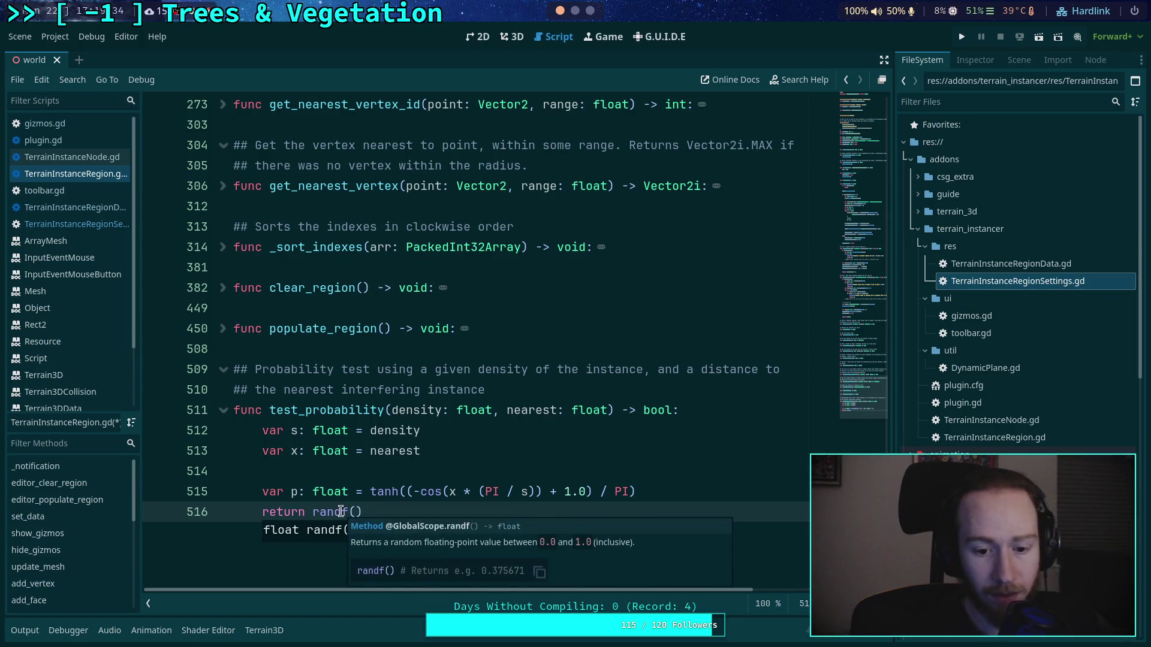
click(419, 507)
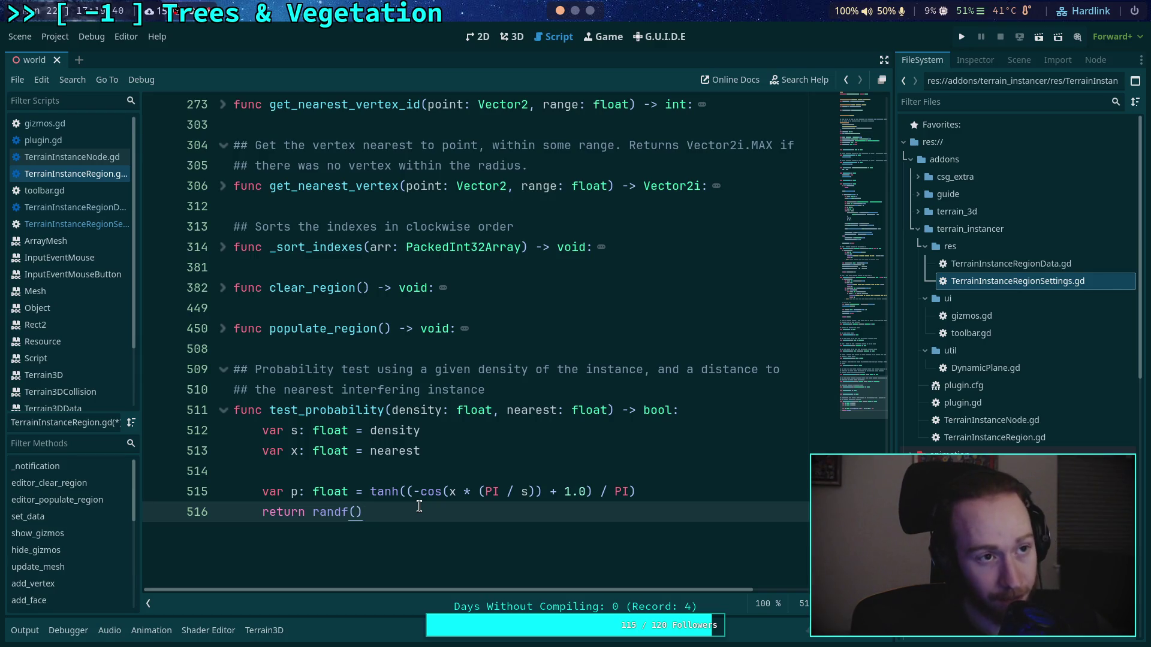
text(<= )
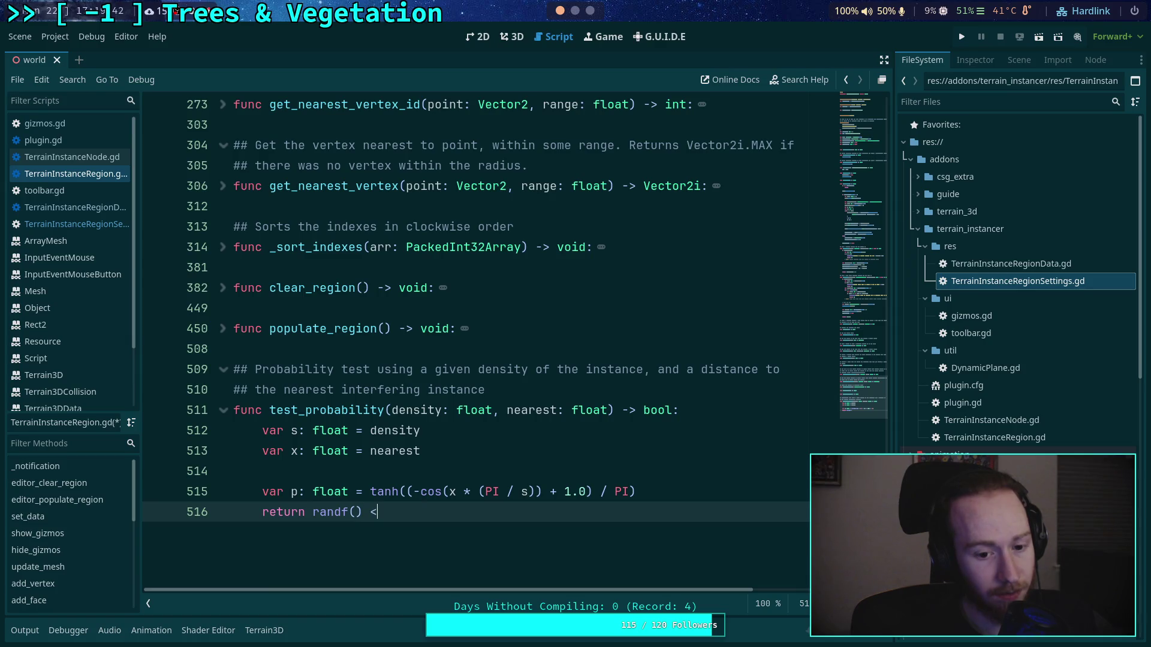
text(p)
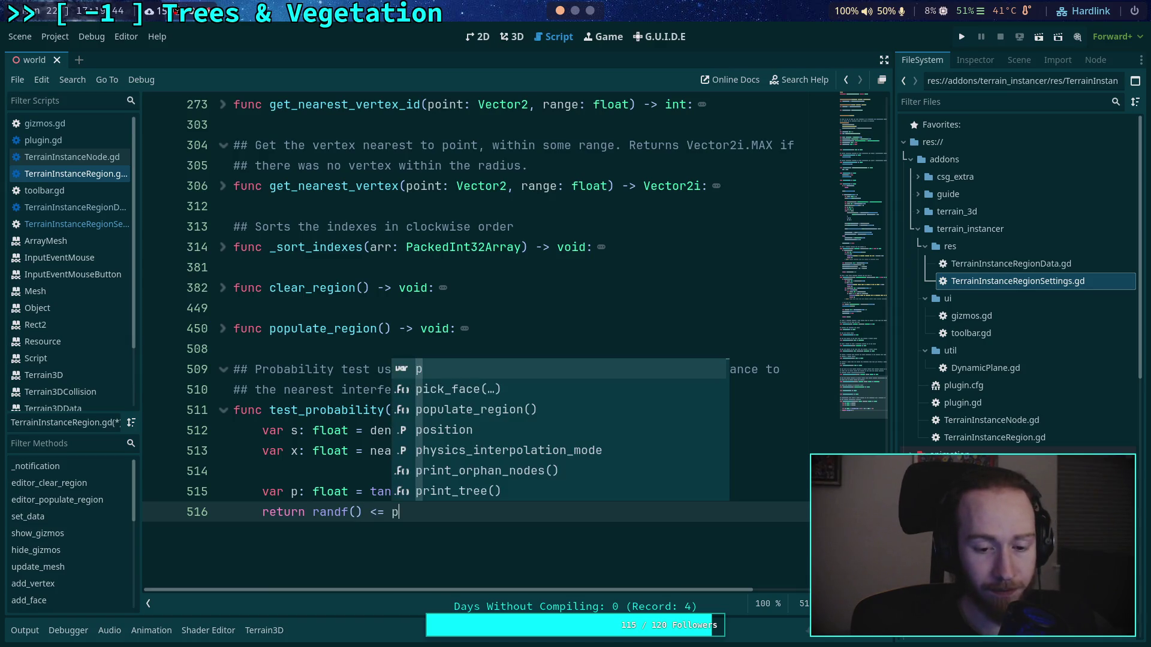
key(Escape)
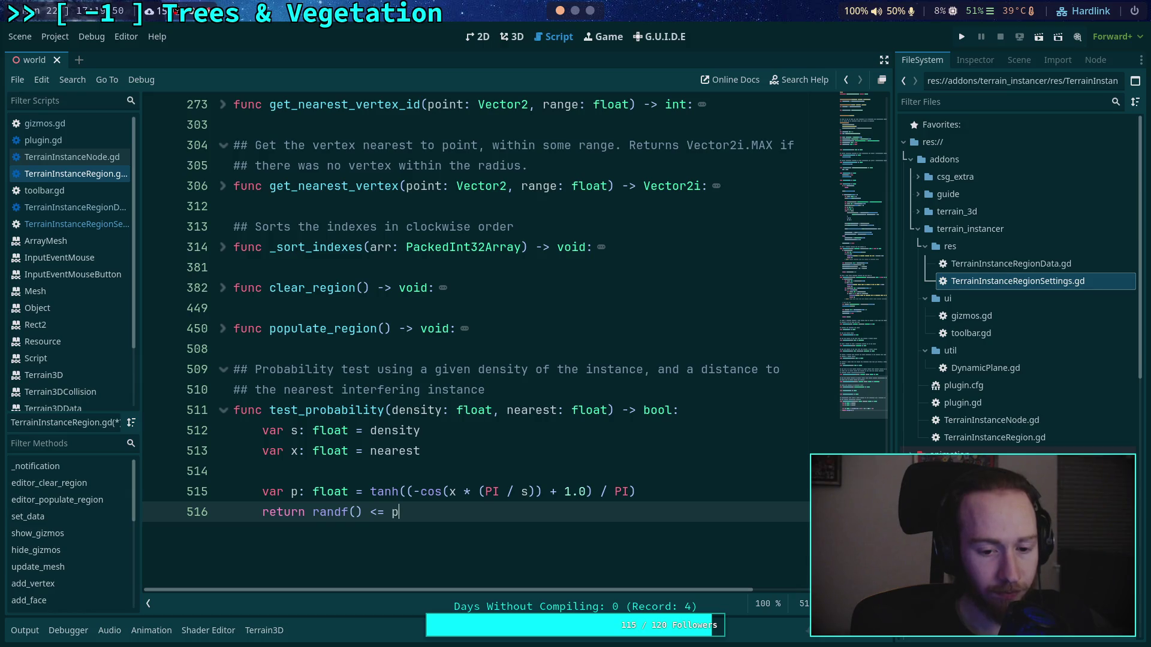
- Rewrite the comparison as 'return p >= randf()'
scroll(515, 450, down, 1)
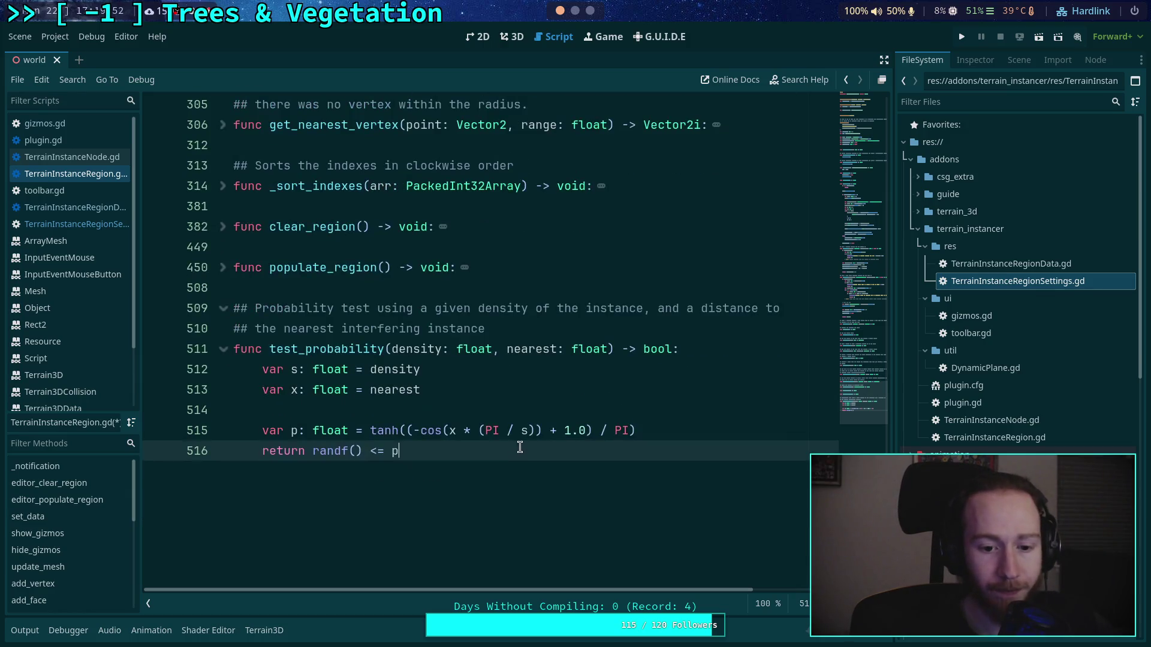
click(650, 412)
mouse_move(311, 453)
drag(311, 452, 443, 453)
text(p )
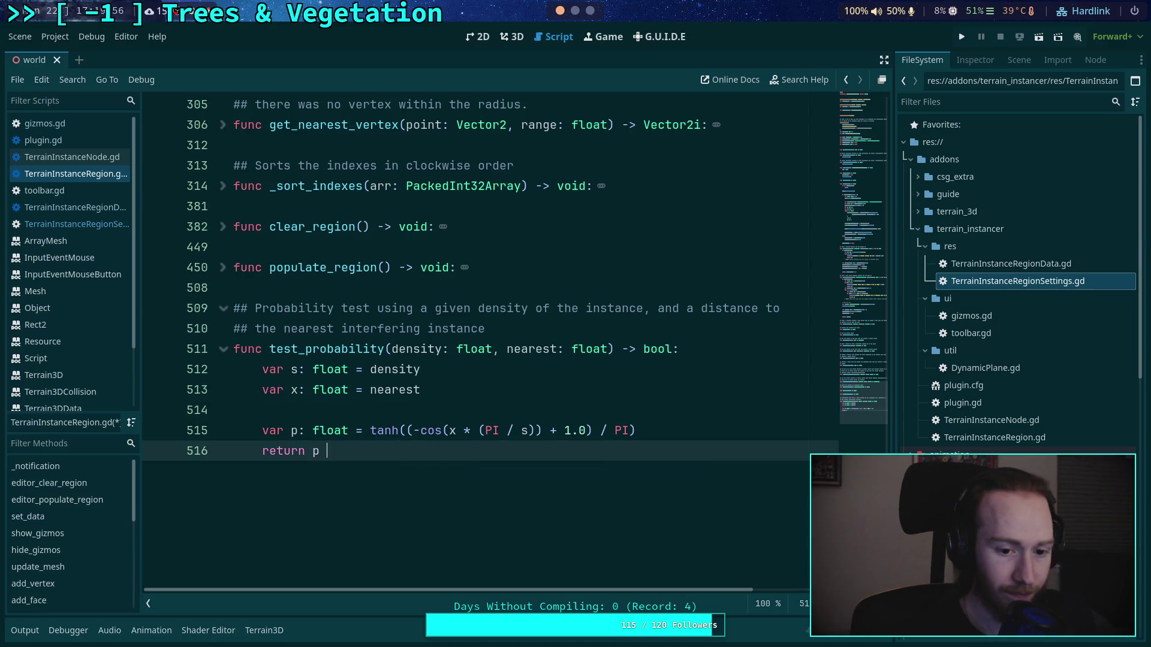
text(>= r)
key(Return)
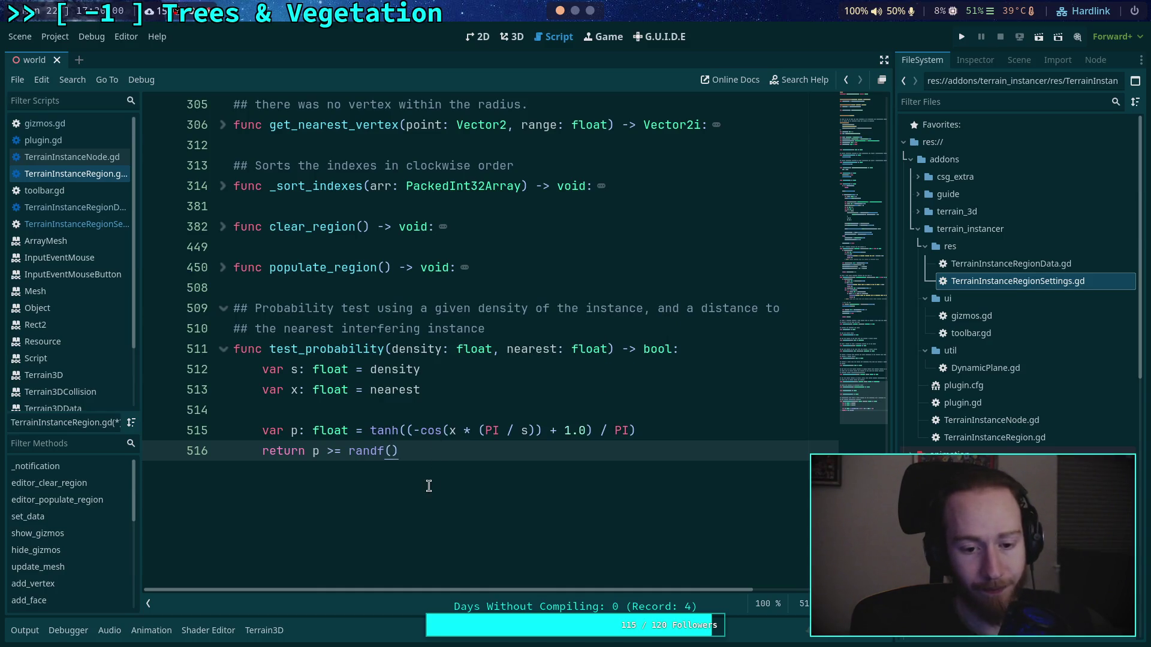
click(406, 405)
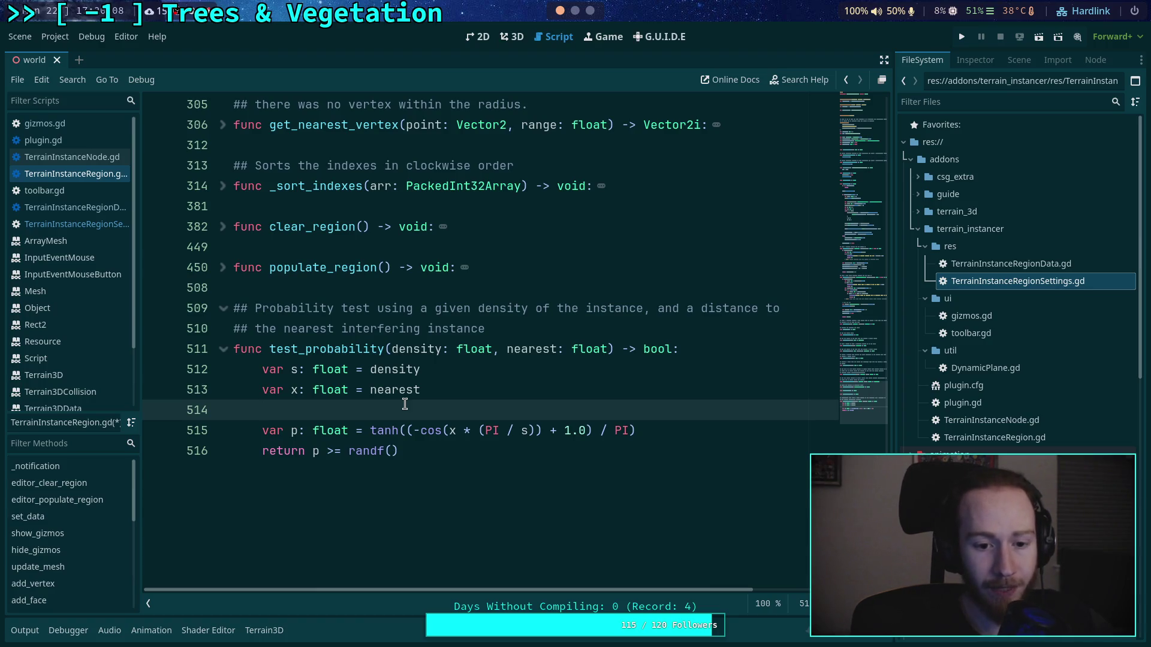
- Wrap nearest on line 513 as clampf(nearest, 0.0, s) after checking the Desmos curve
click(410, 391)
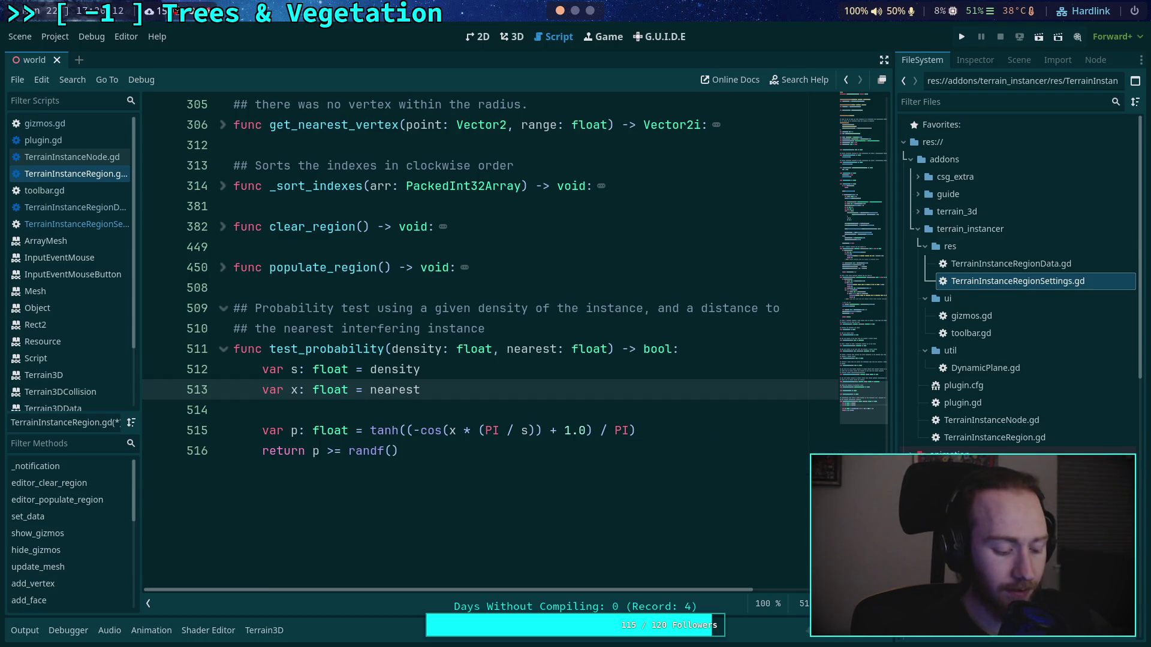
click(370, 390)
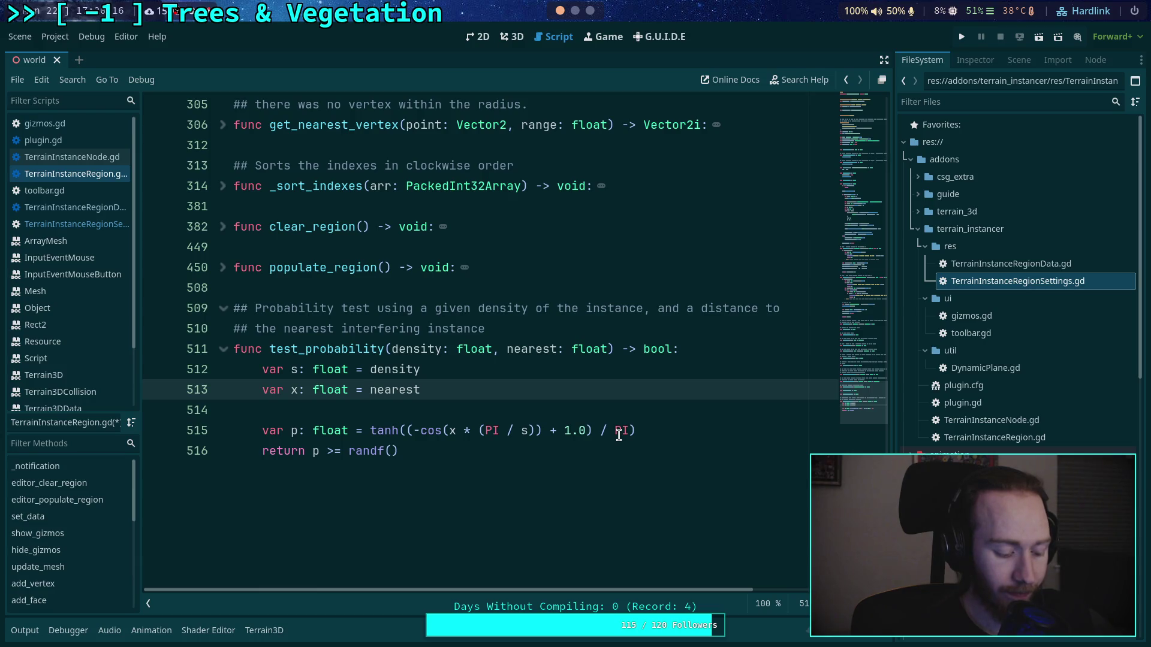
key(alt+Tab)
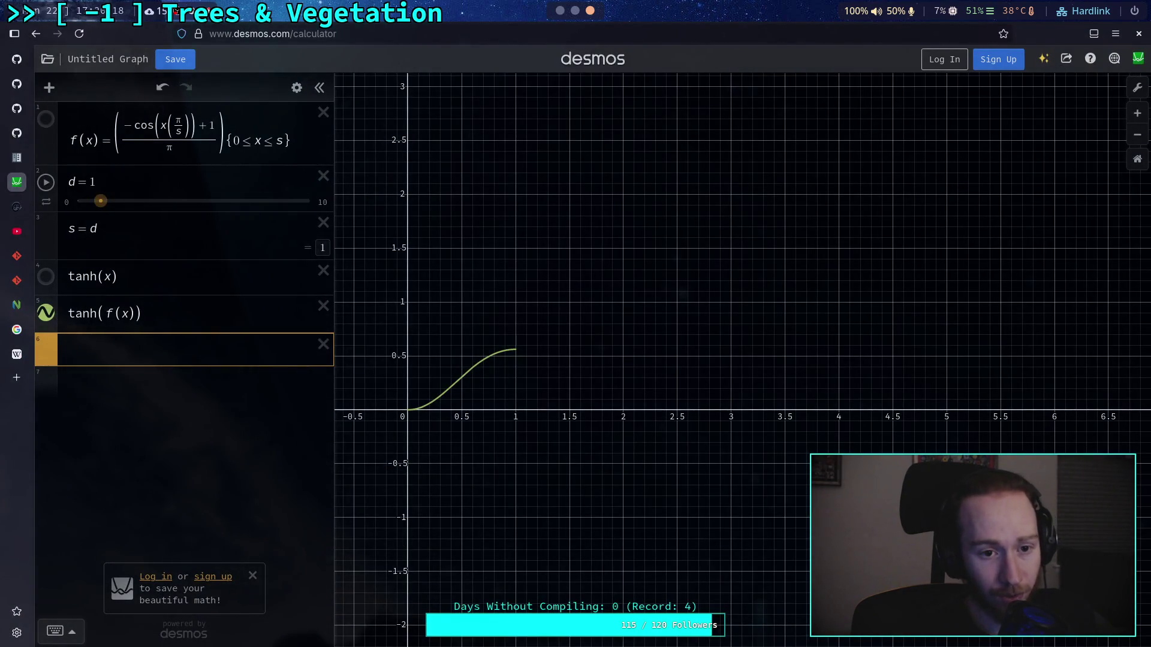
key(alt+Tab)
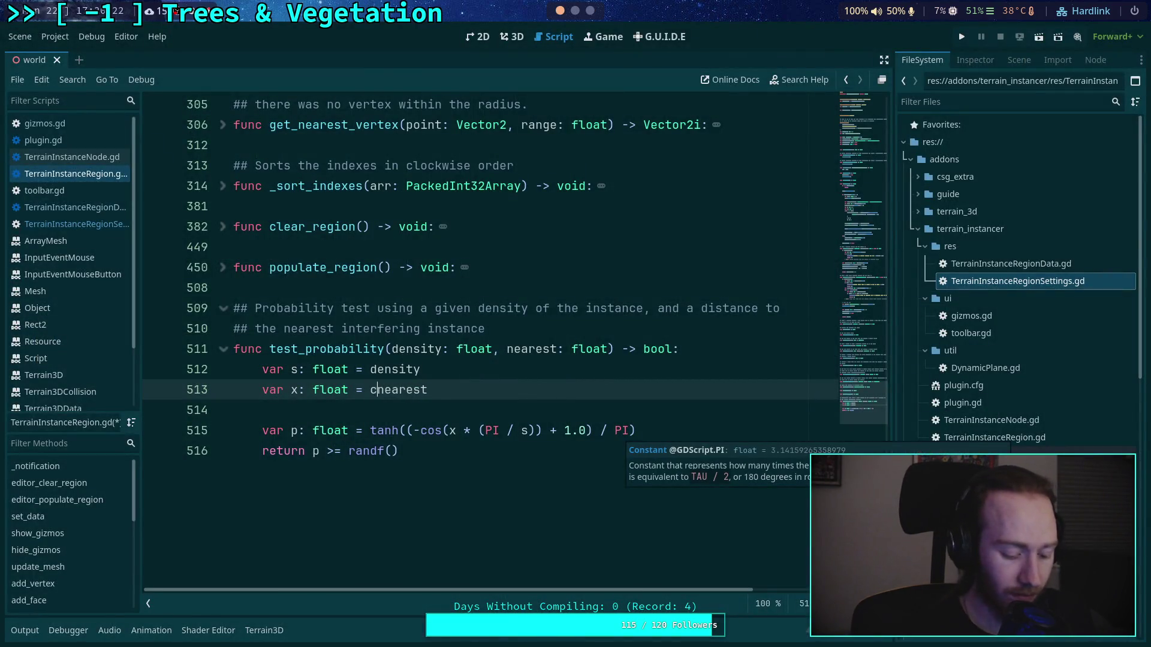
text(clampf()
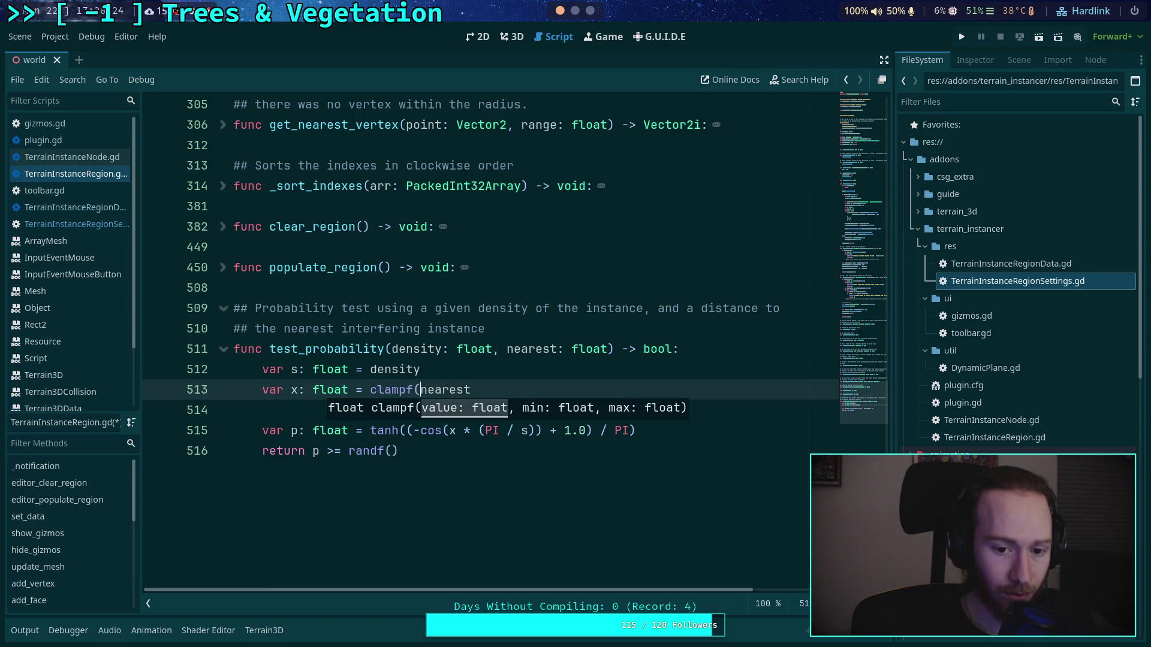
key(Right)
text(, 0, )
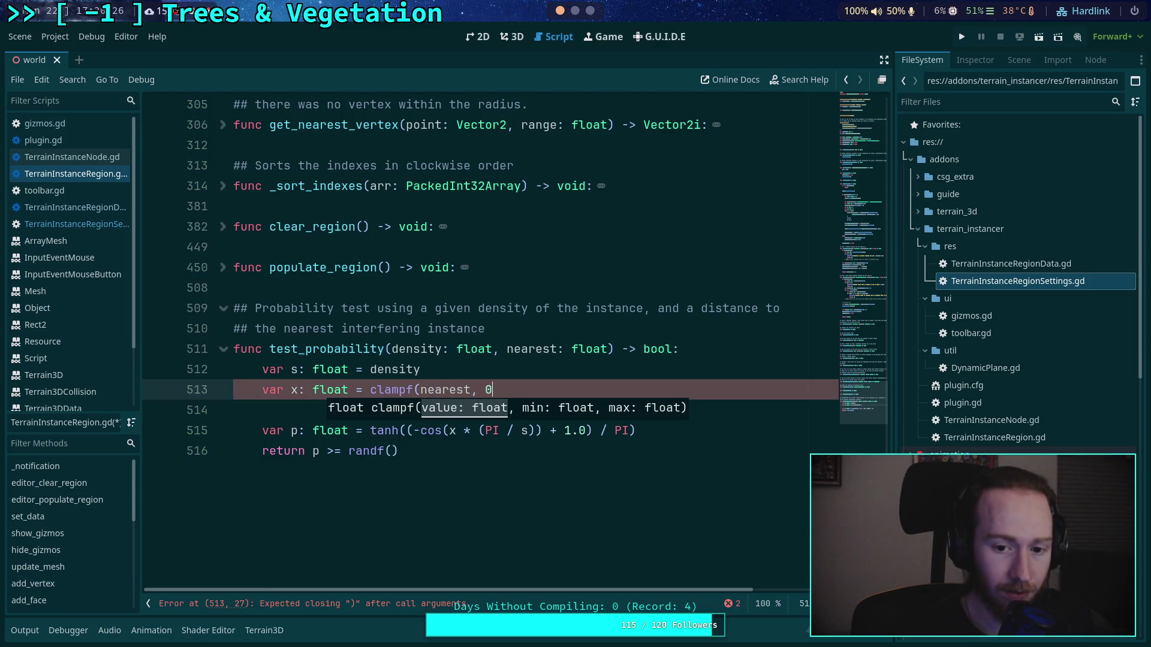
text(.0)
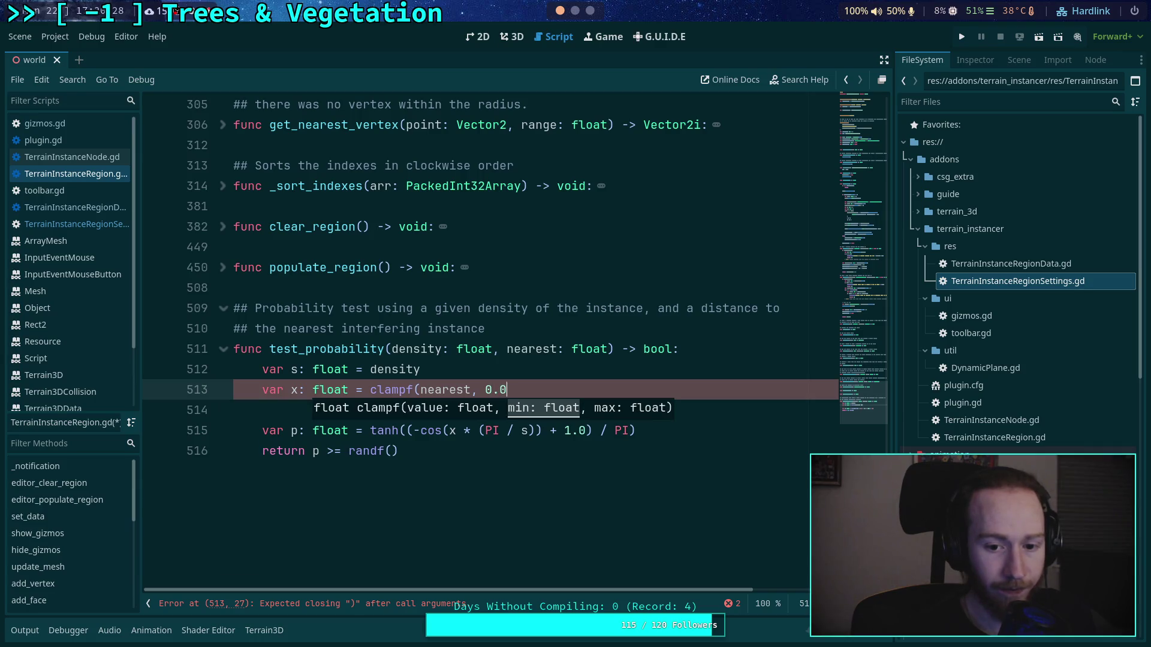
text(s))
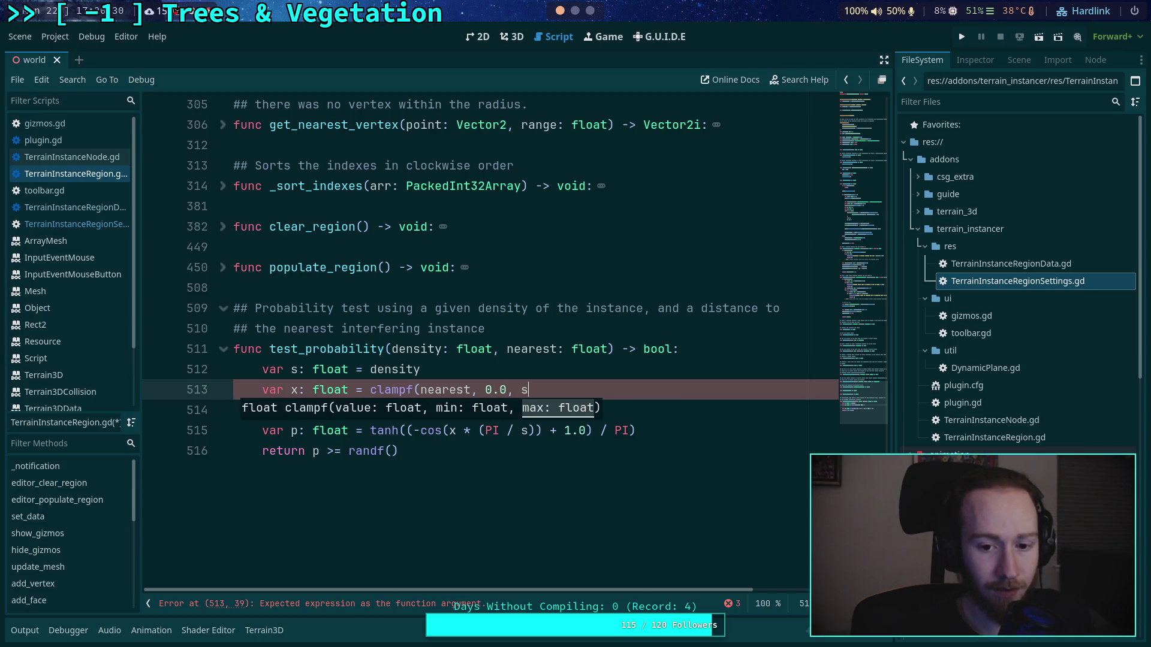
key(Down)
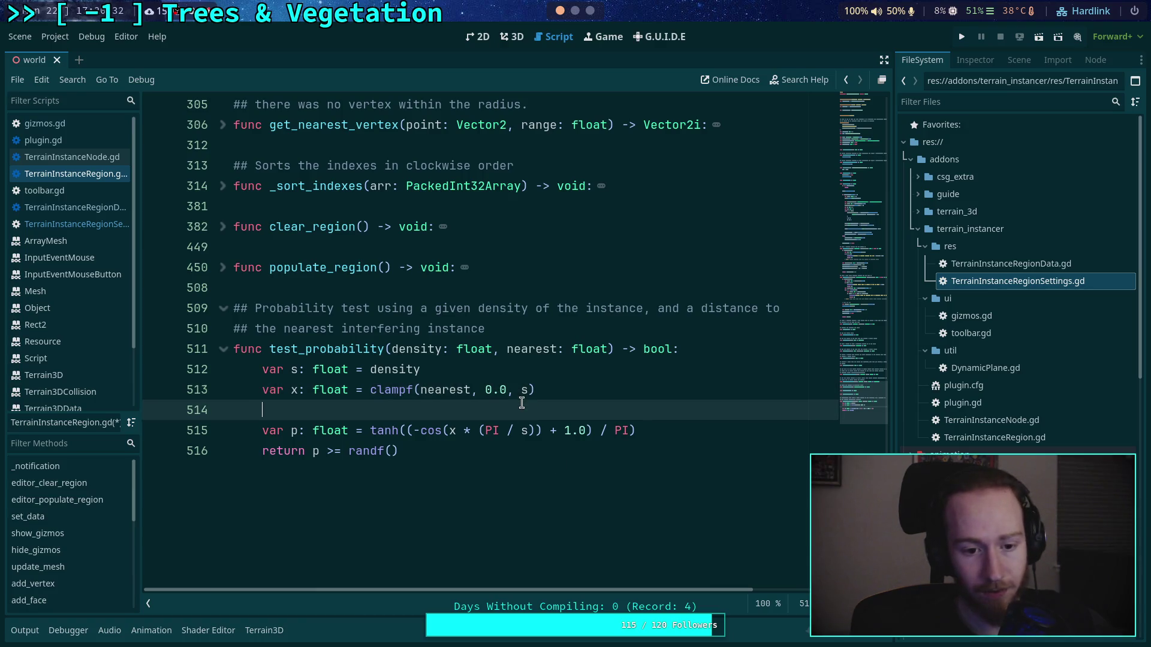
- Save TerrainInstanceRegion.gd
click(496, 449)
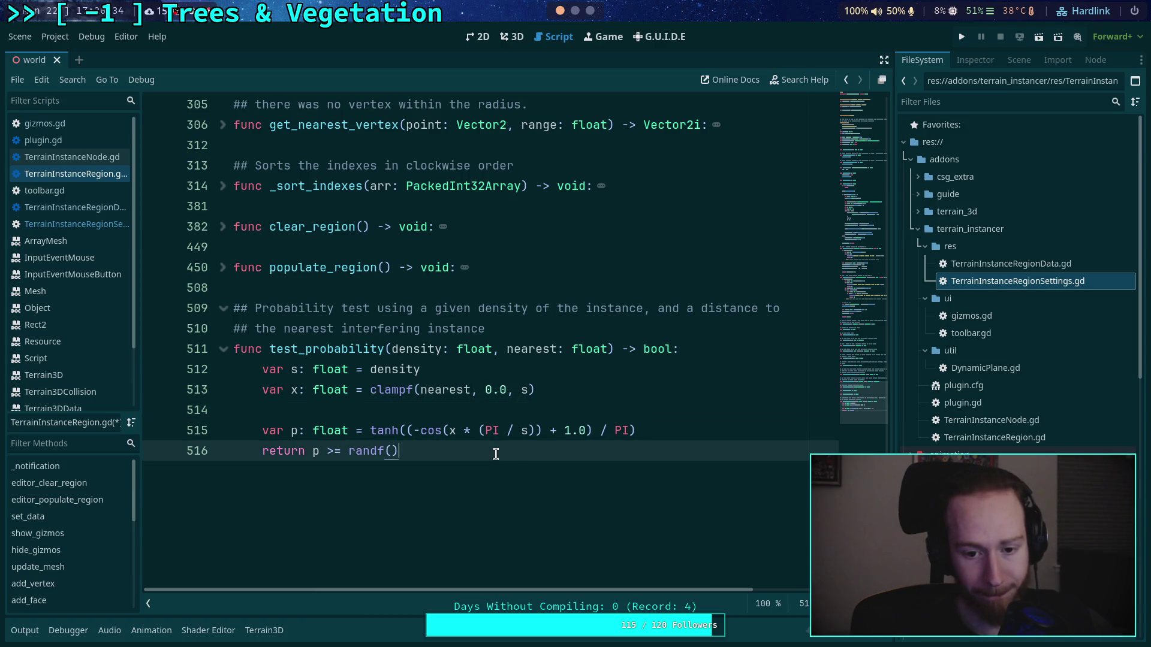
key(ctrl+s)
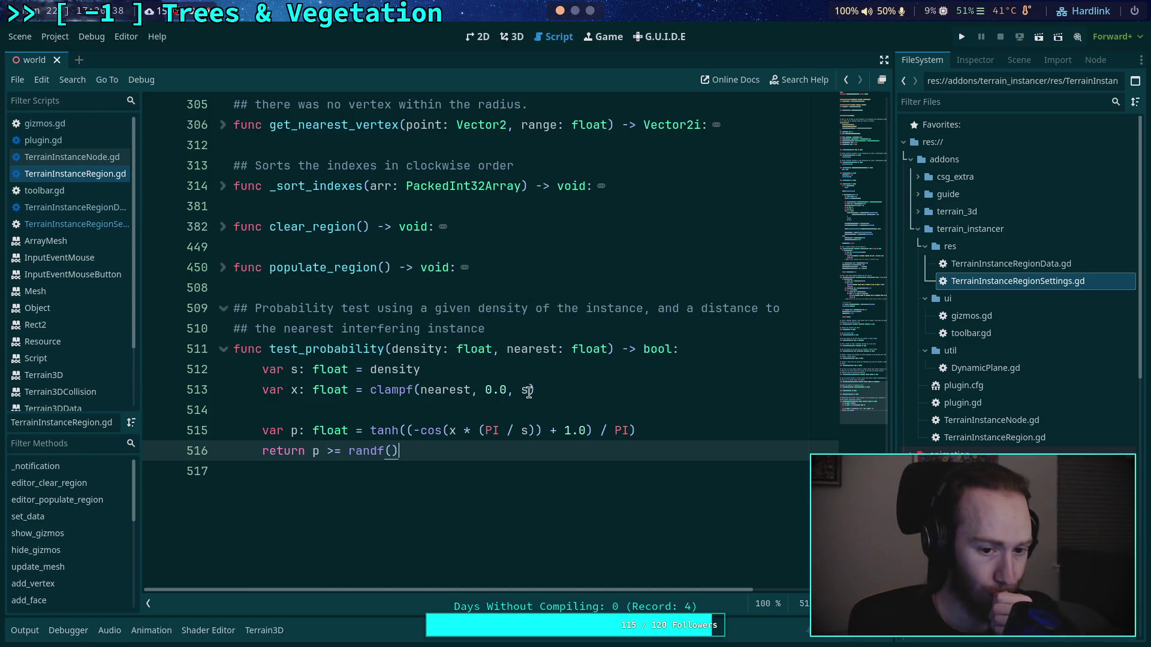
scroll(530, 410, up, 1)
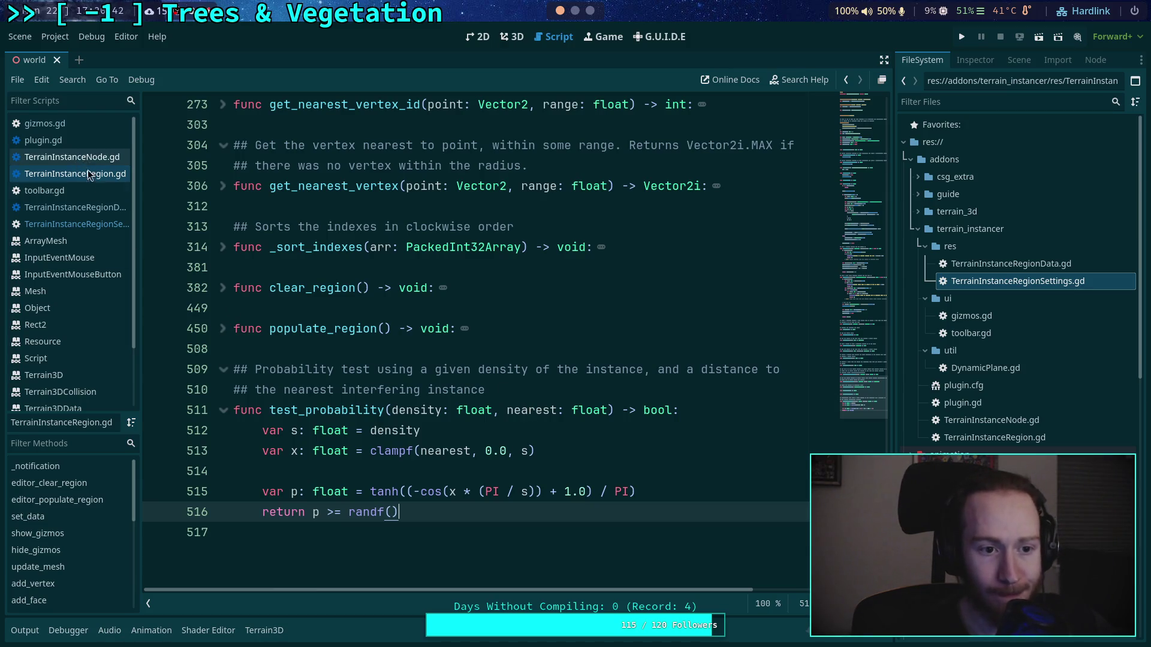
- Open TerrainInstanceRegionSettings.gd, tidy the blank line after the class, and save
click(77, 224)
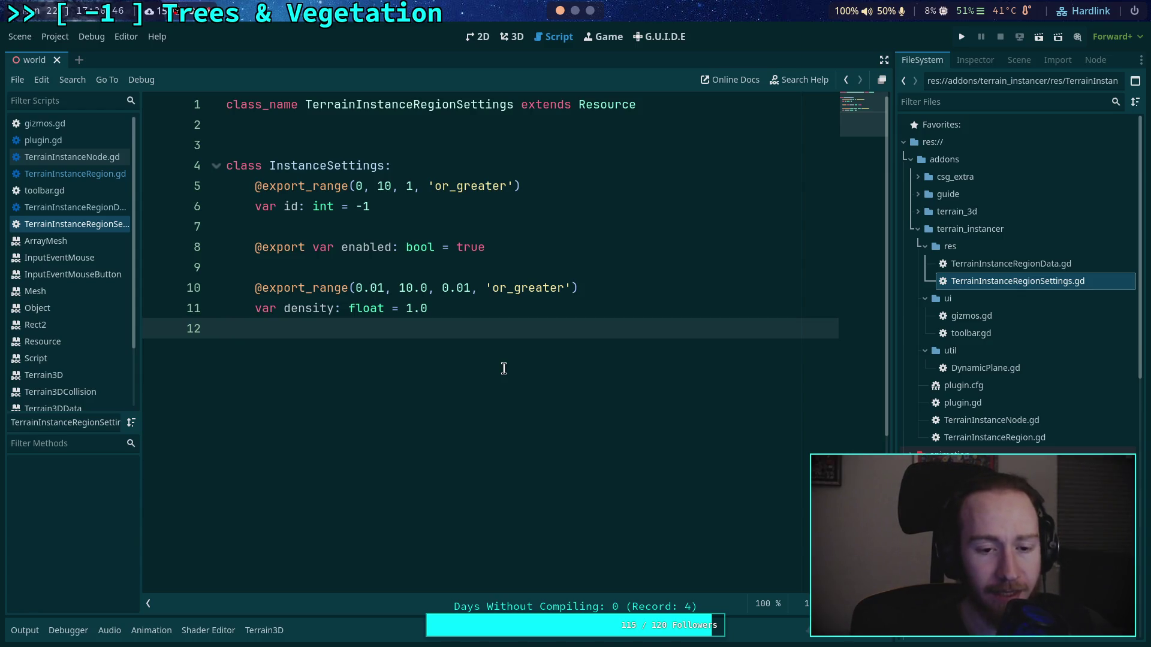
key(Return)
key(BackSpace)
key(ctrl+s)
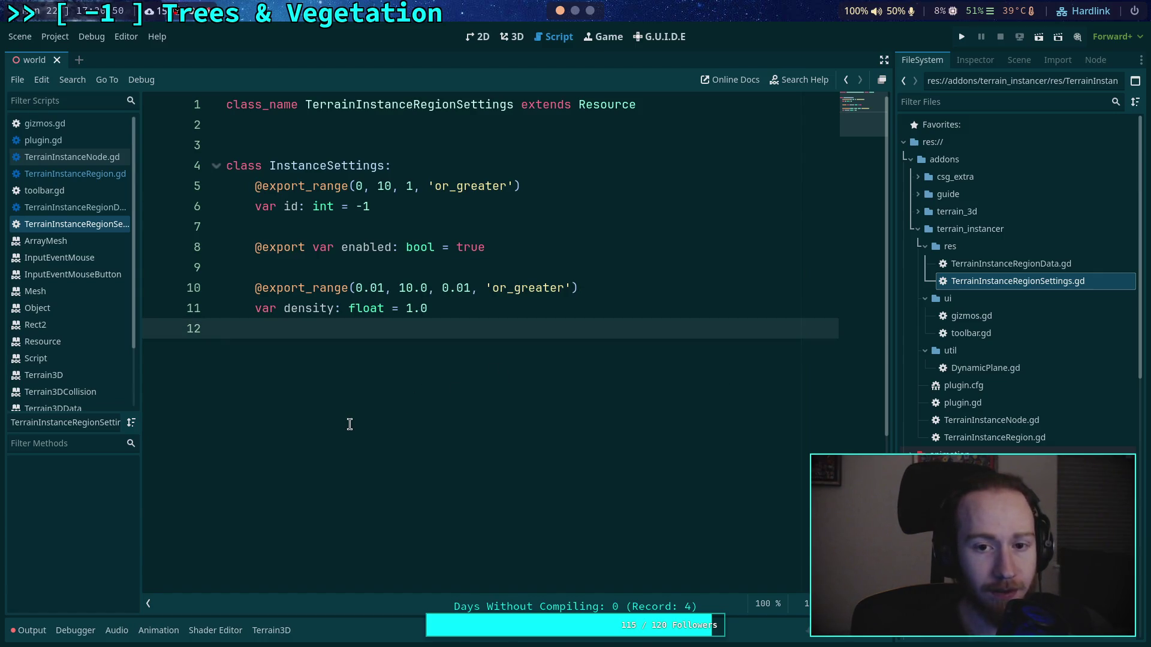
key(Return)
key(Return)
text(@export)
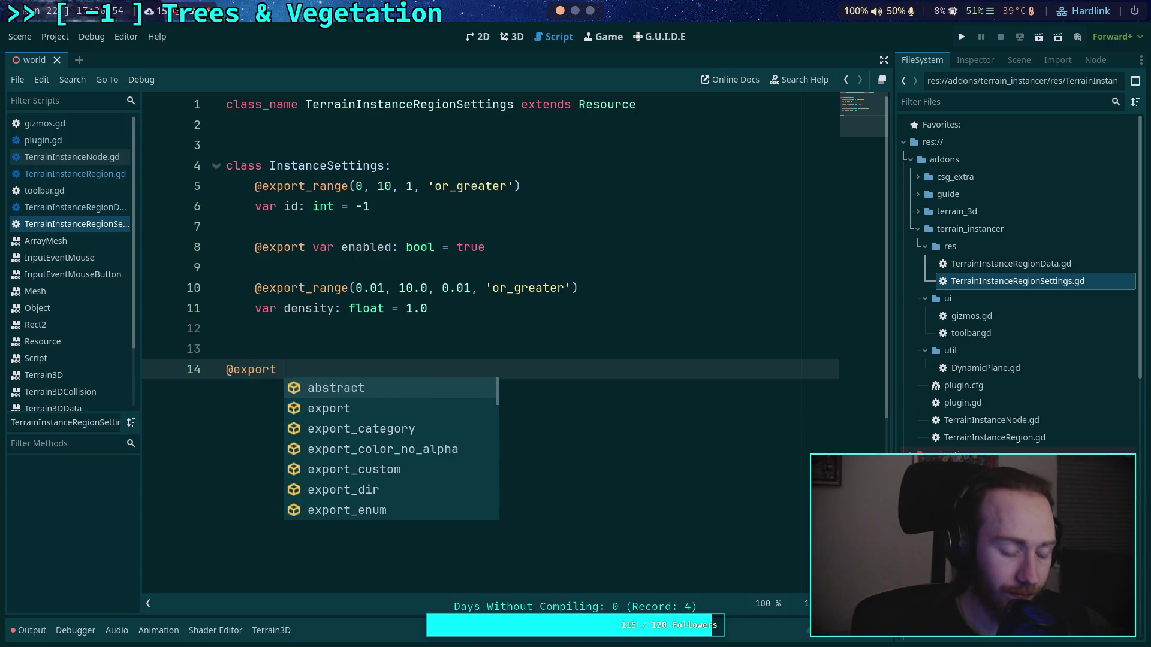
key(BackSpace)
key(Escape)
key(Return)
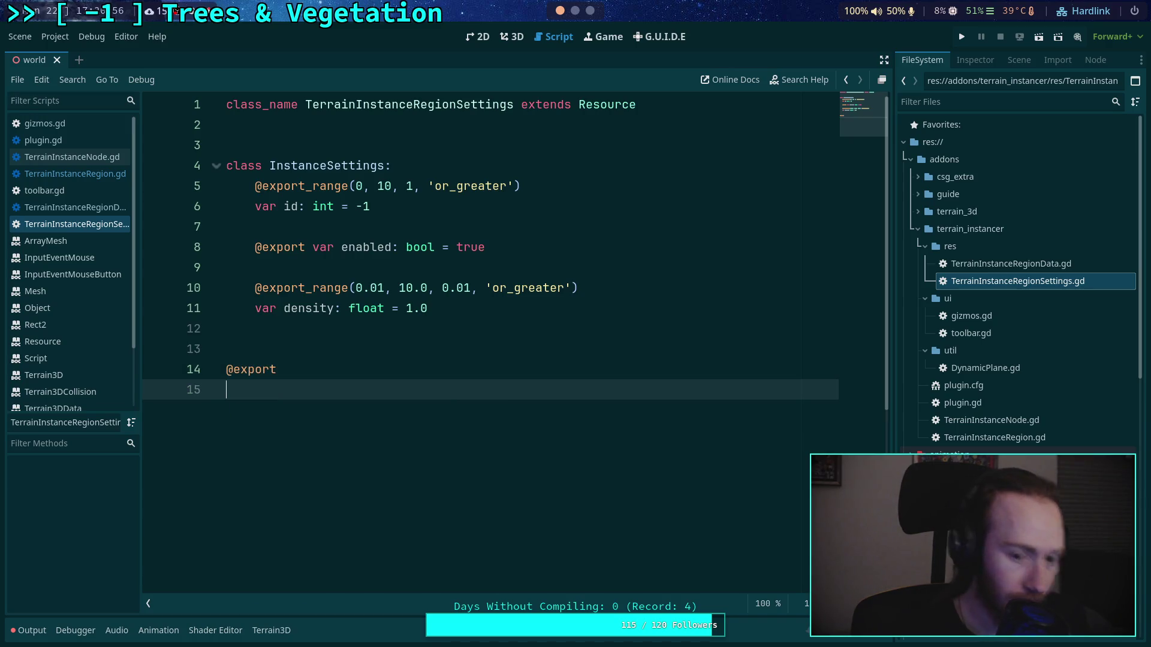
text(var)
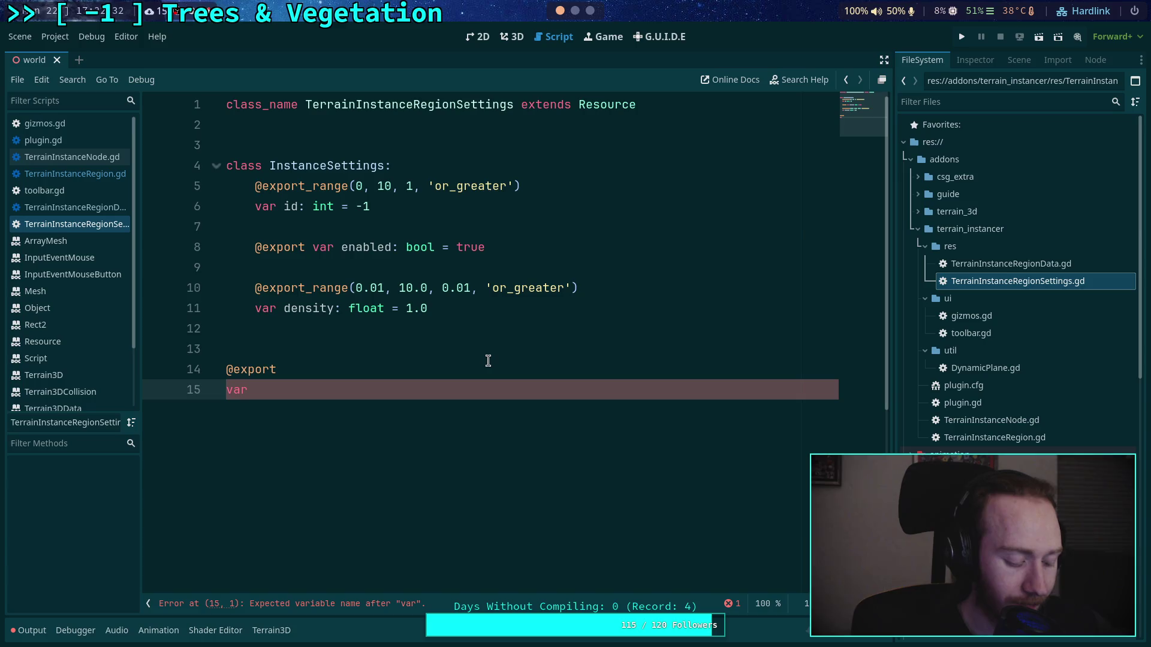
text(instances)
text(: )
text(Array[Instance)
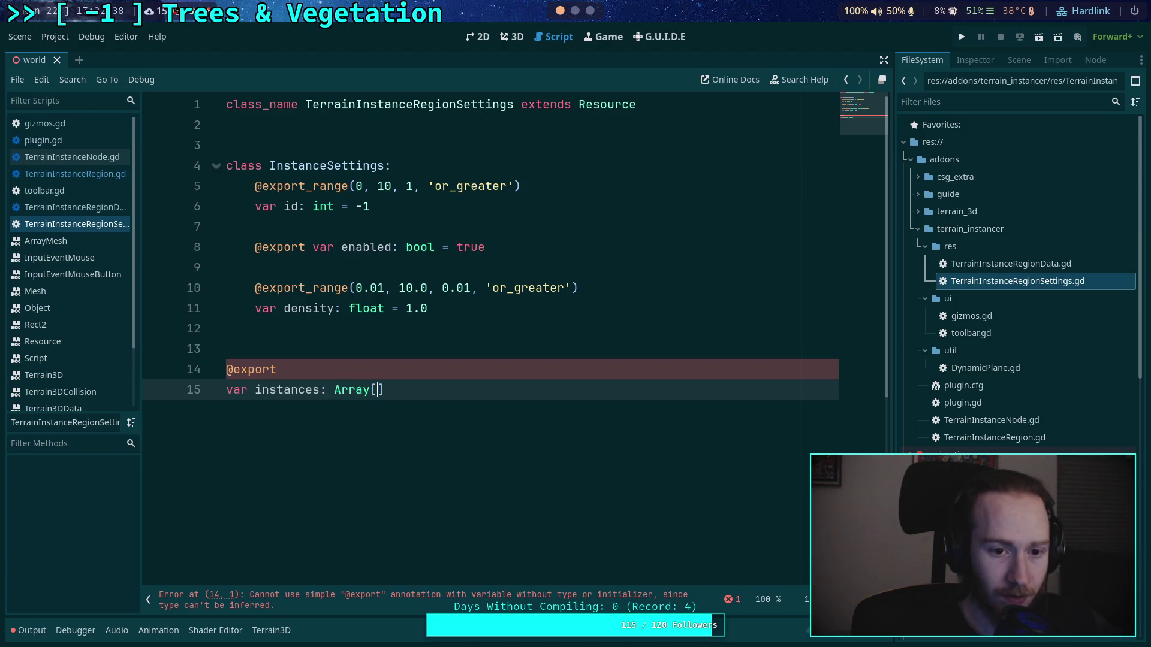
text(Settings)
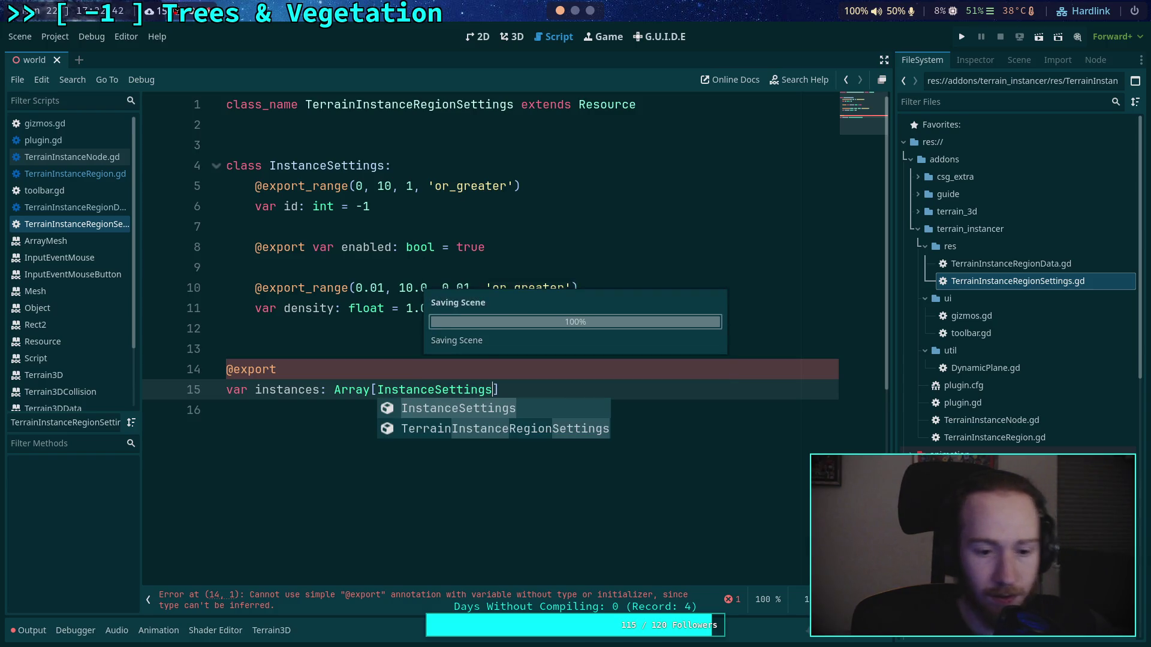
- Make the InstanceSettings class extend Resource to clear the export error
click(368, 358)
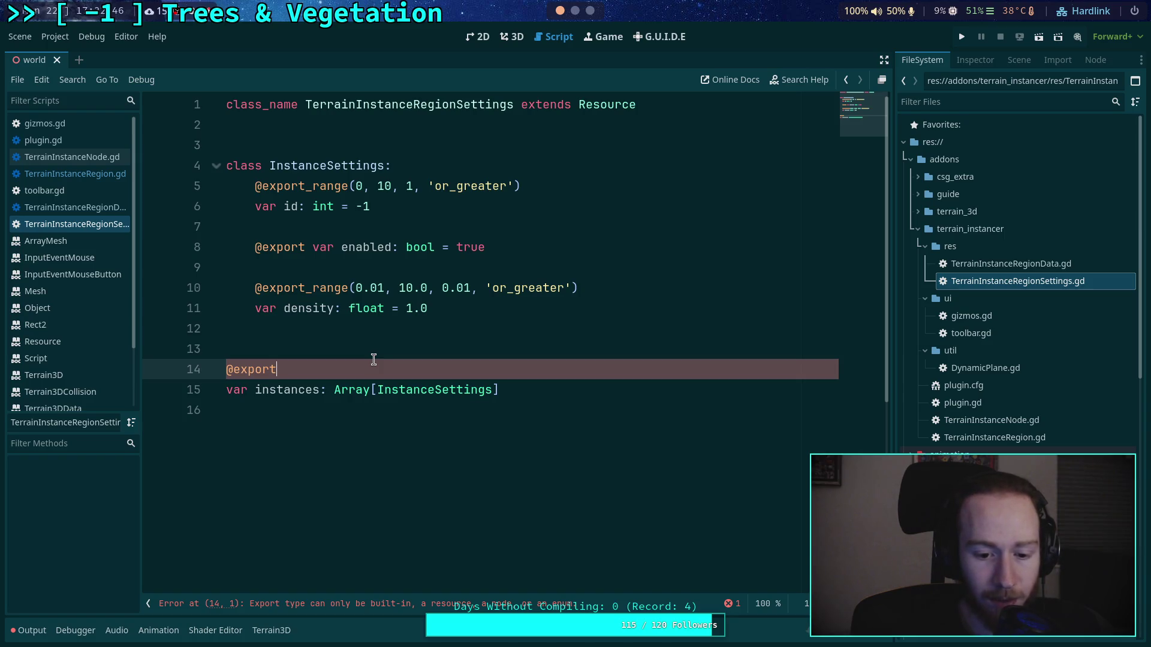
click(384, 166)
text(extends Res)
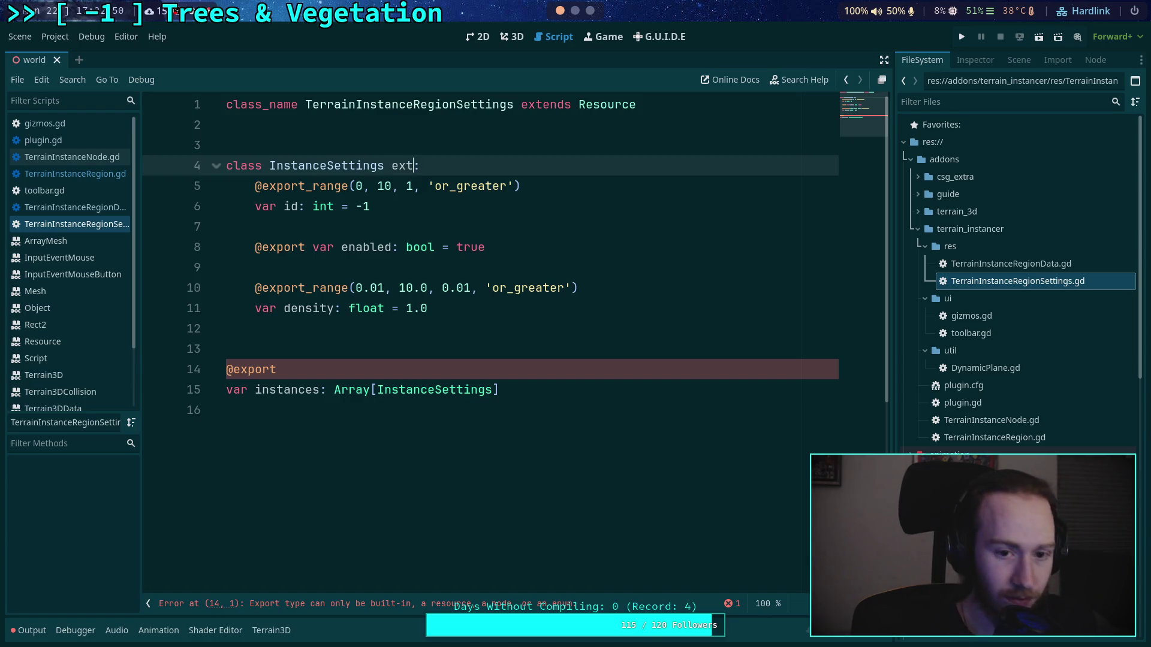
text(ource)
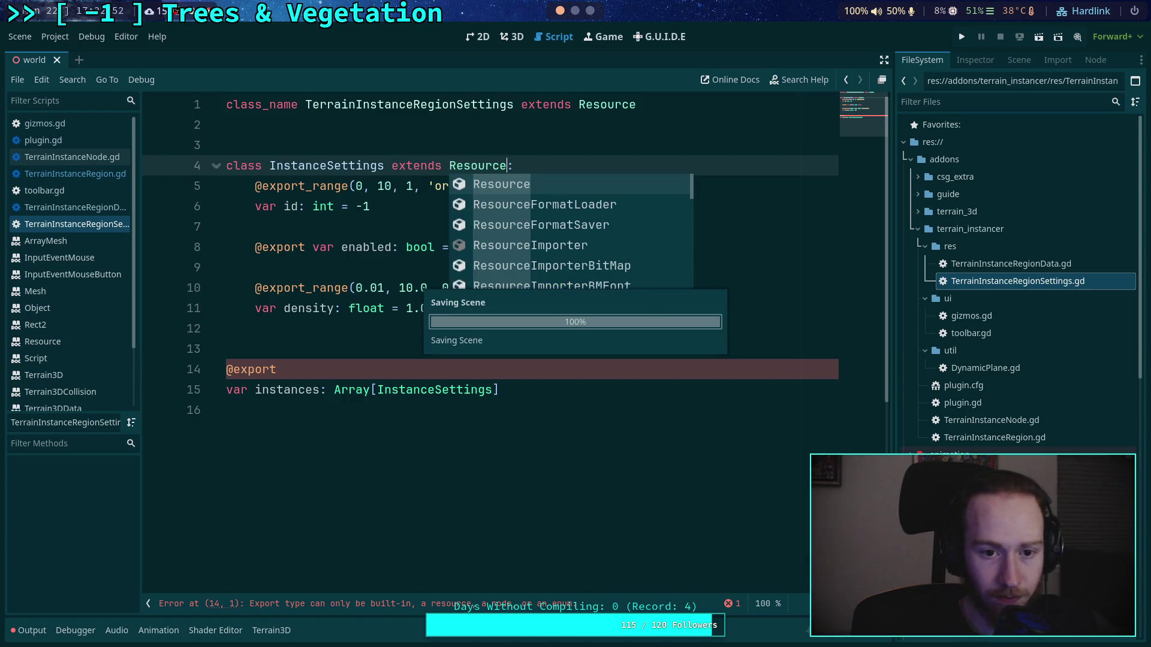
click(369, 367)
click(613, 396)
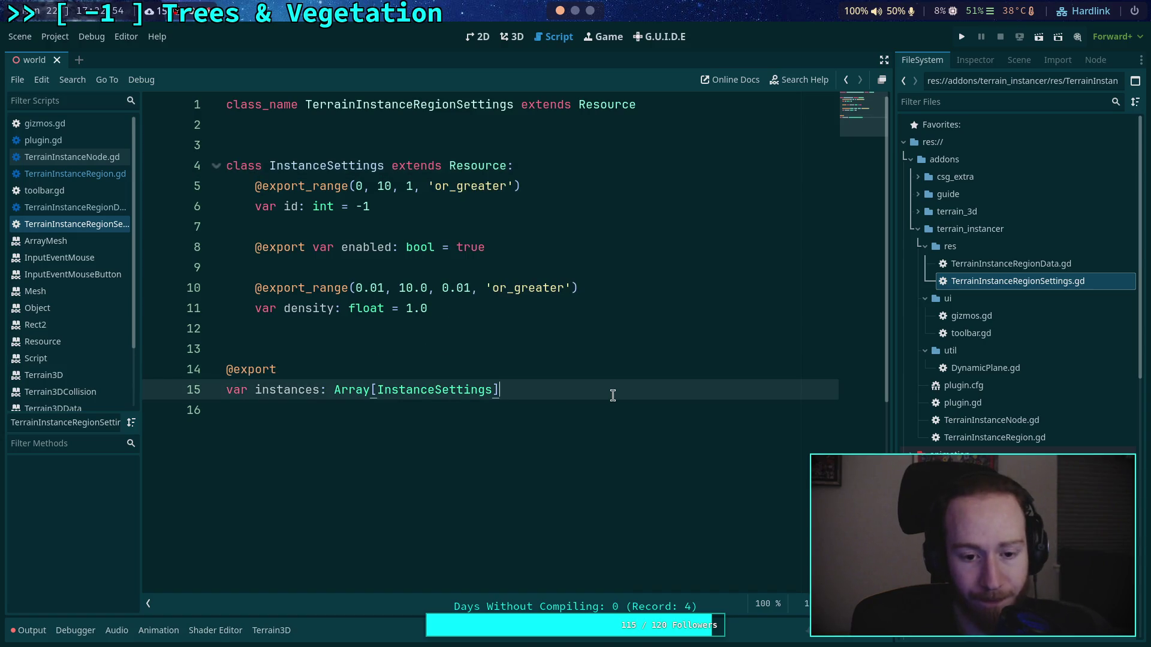
click(595, 436)
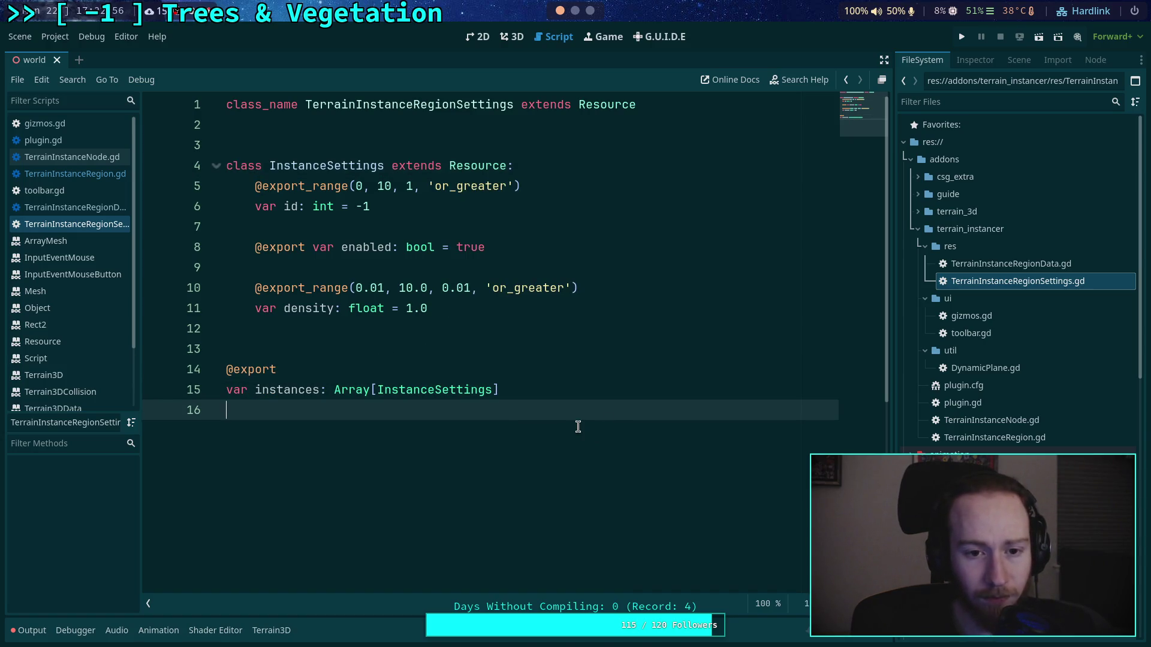
click(91, 174)
scroll(531, 368, up, 10)
- Move the instance_node declaration to just below the _rd declaration
scroll(533, 369, up, 20)
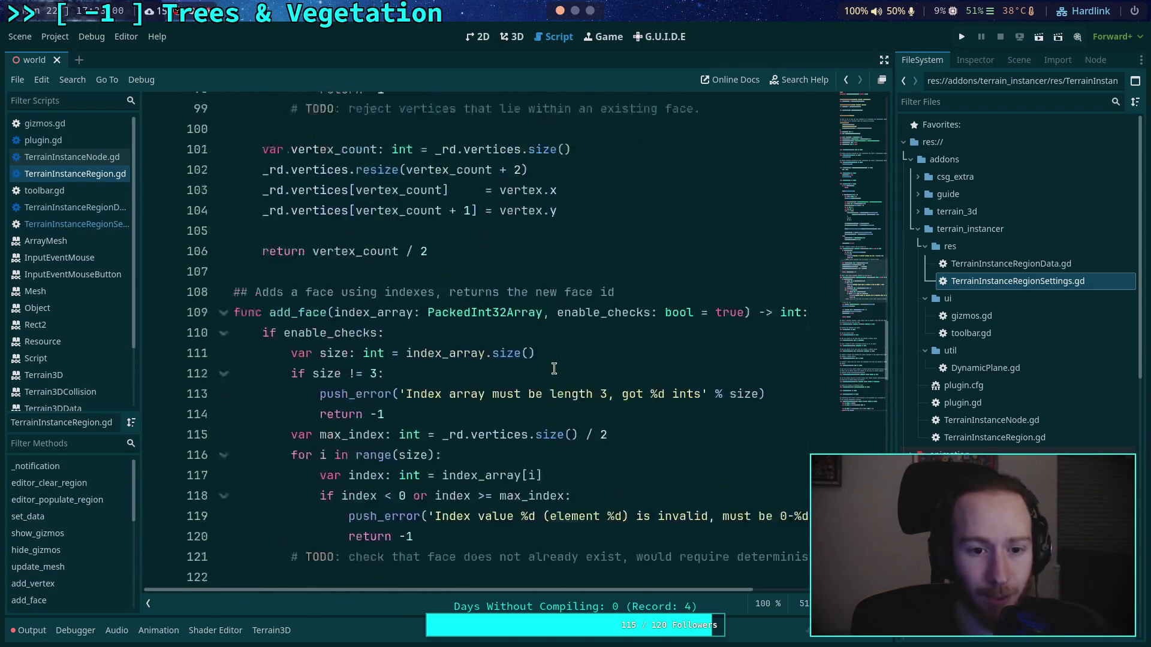
scroll(554, 369, up, 3)
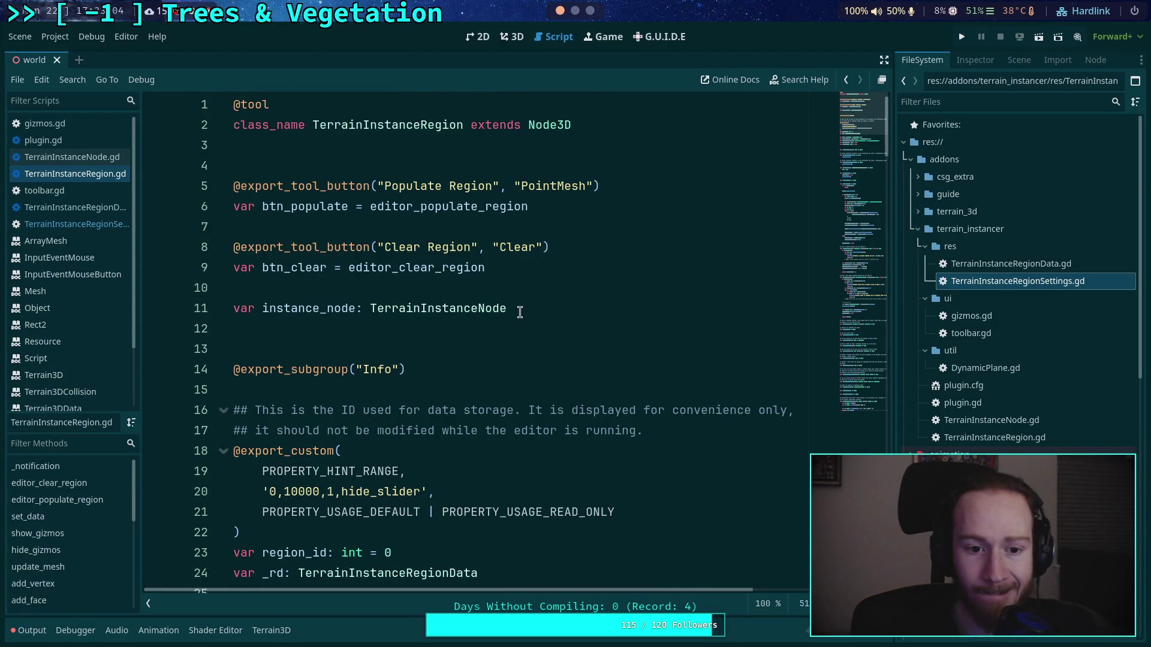
click(640, 309)
key(Up)
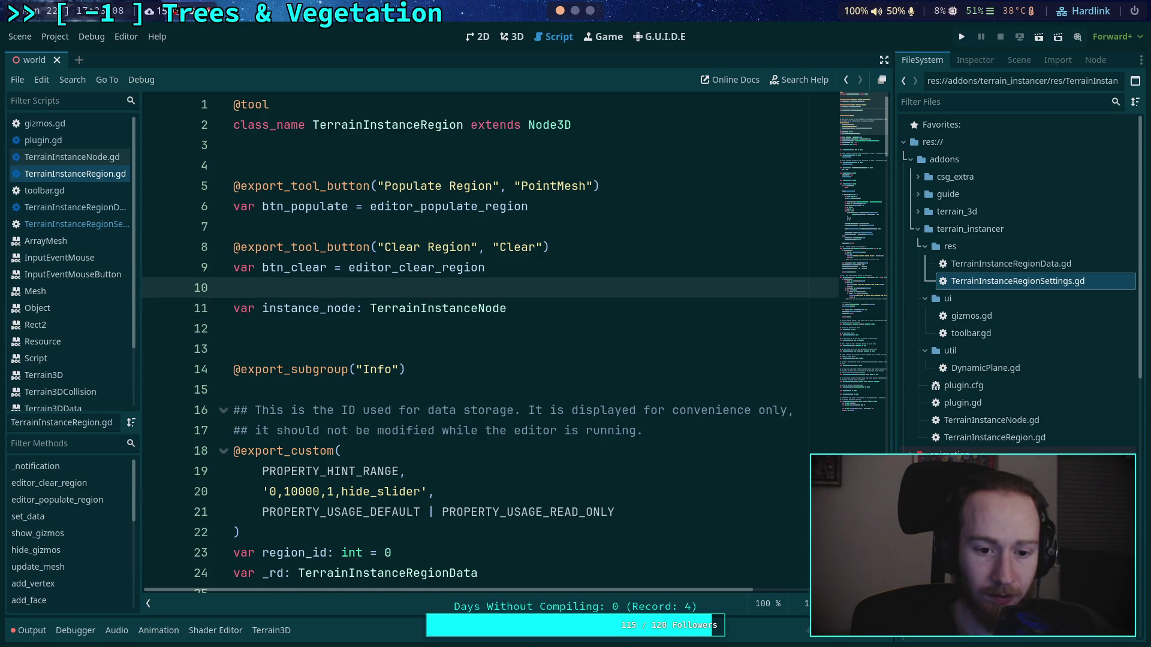
key(Return)
key(Return)
key(Down)
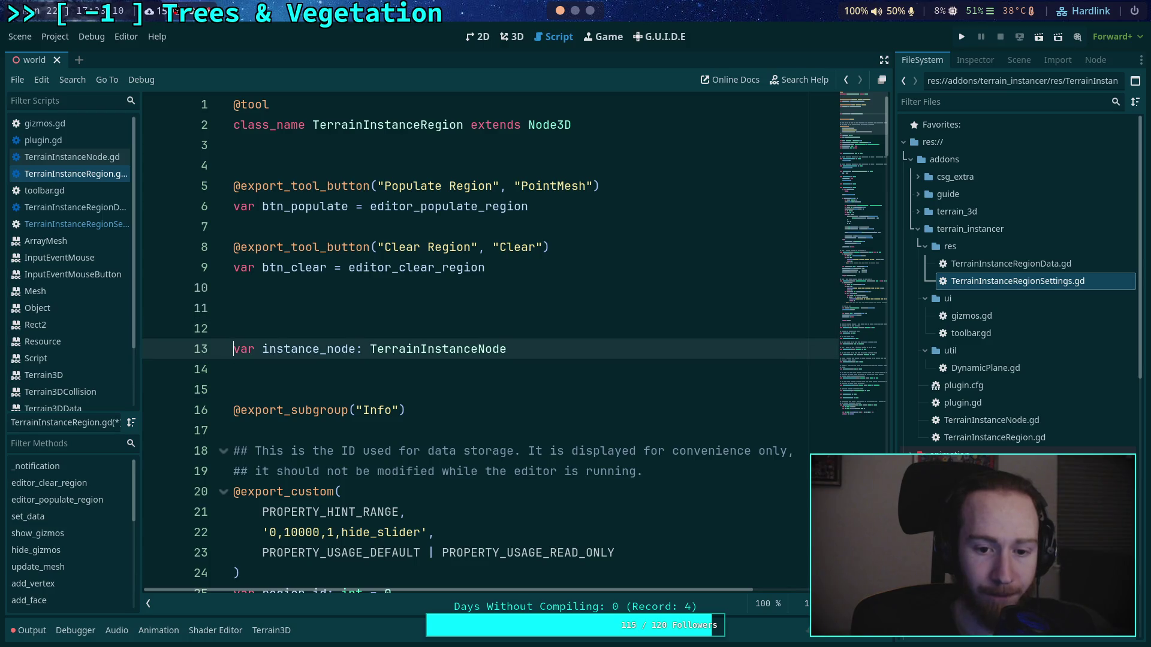
scroll(628, 297, down, 4)
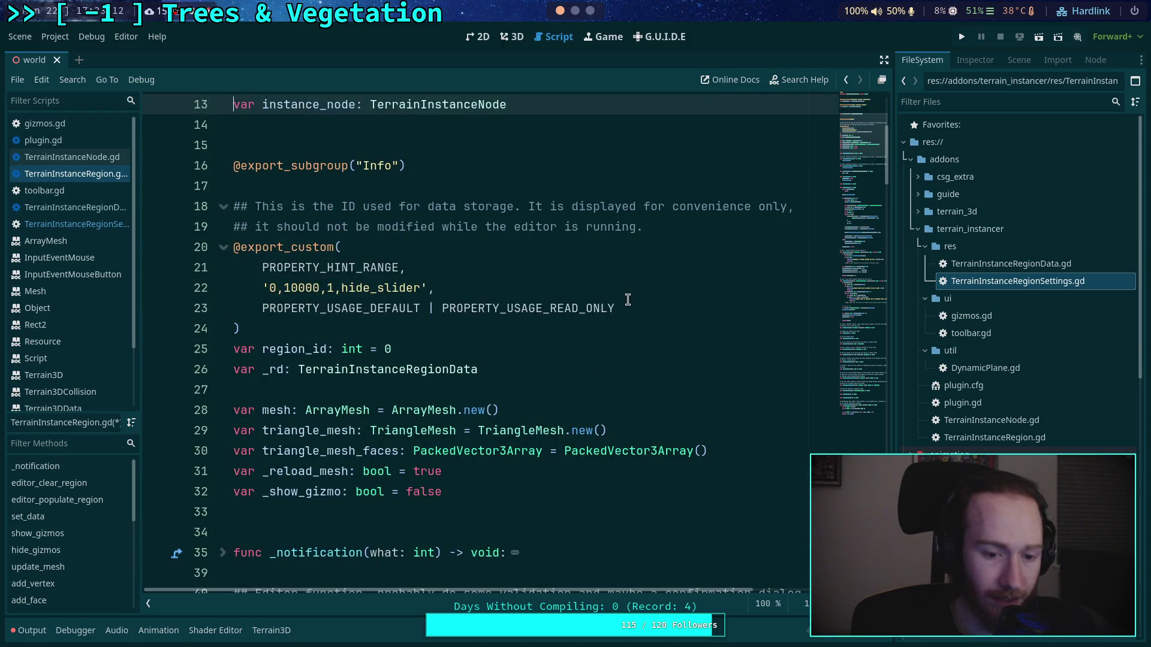
key(ctrl+x)
click(351, 372)
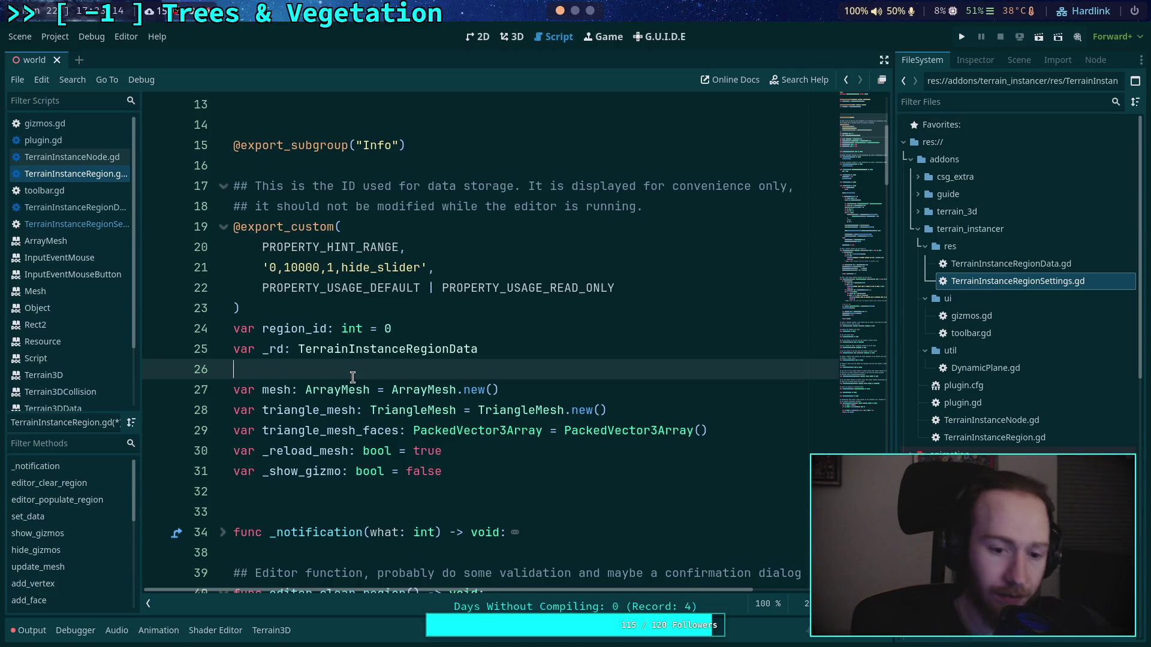
key(Return)
key(ctrl+v)
click(358, 377)
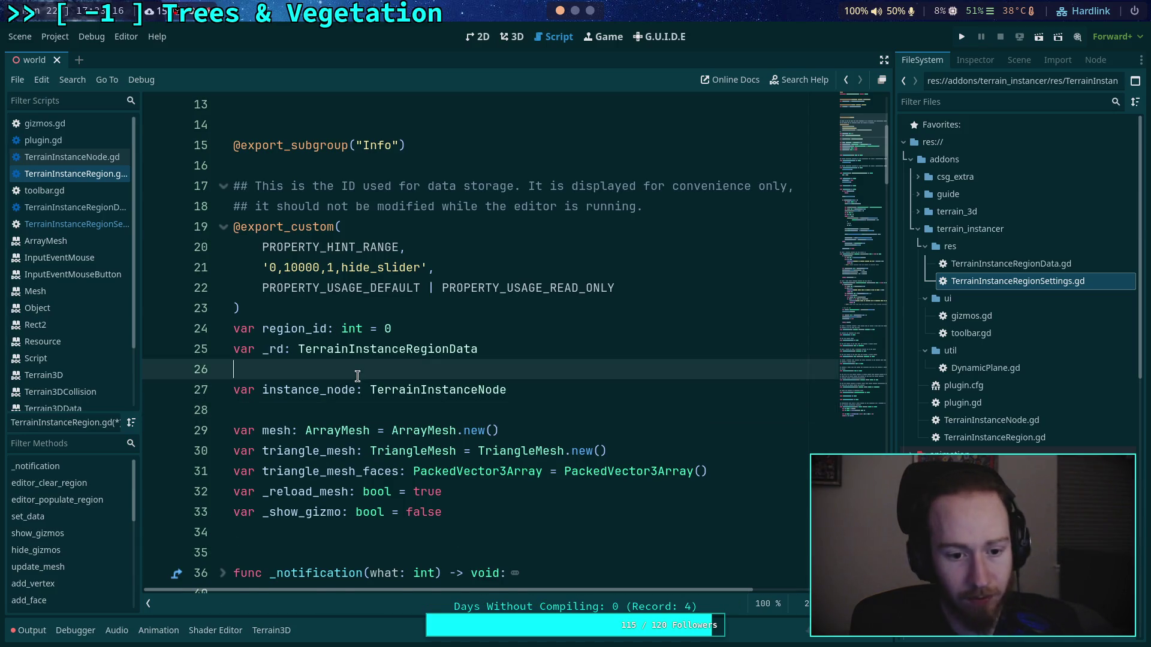
scroll(473, 360, up, 4)
scroll(473, 360, up, 1)
click(403, 324)
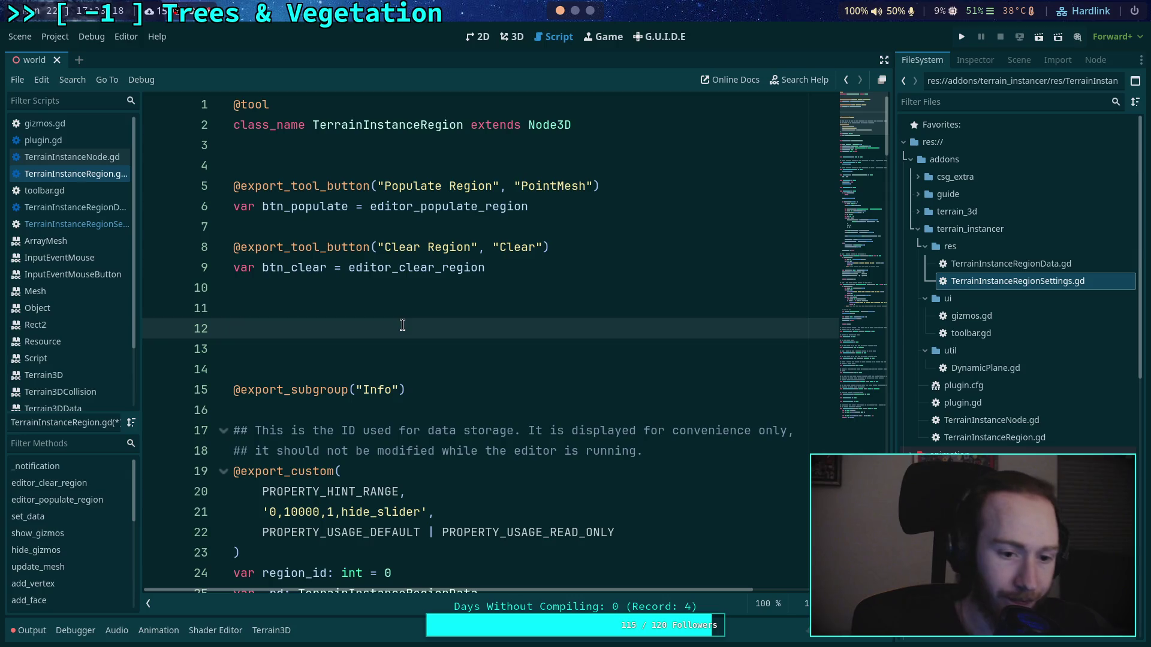
text(@export)
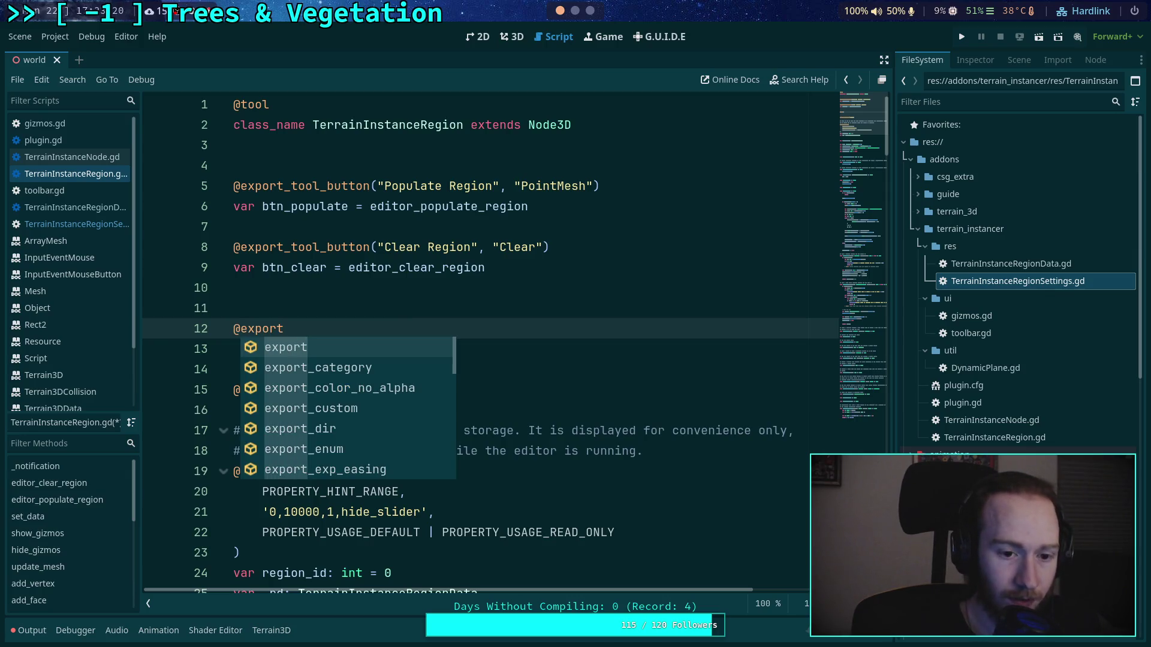
key(Escape)
key(Return)
text(var settings:)
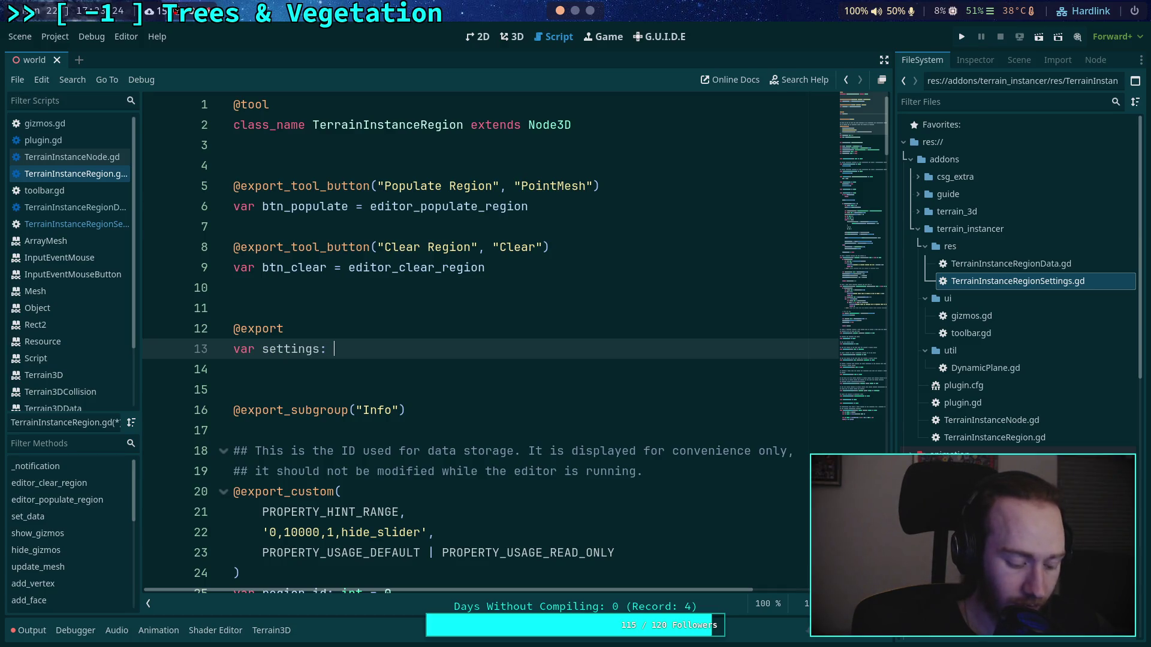
text(Inst)
key(BackSpace)
key(BackSpace)
key(BackSpace)
text(rrainI)
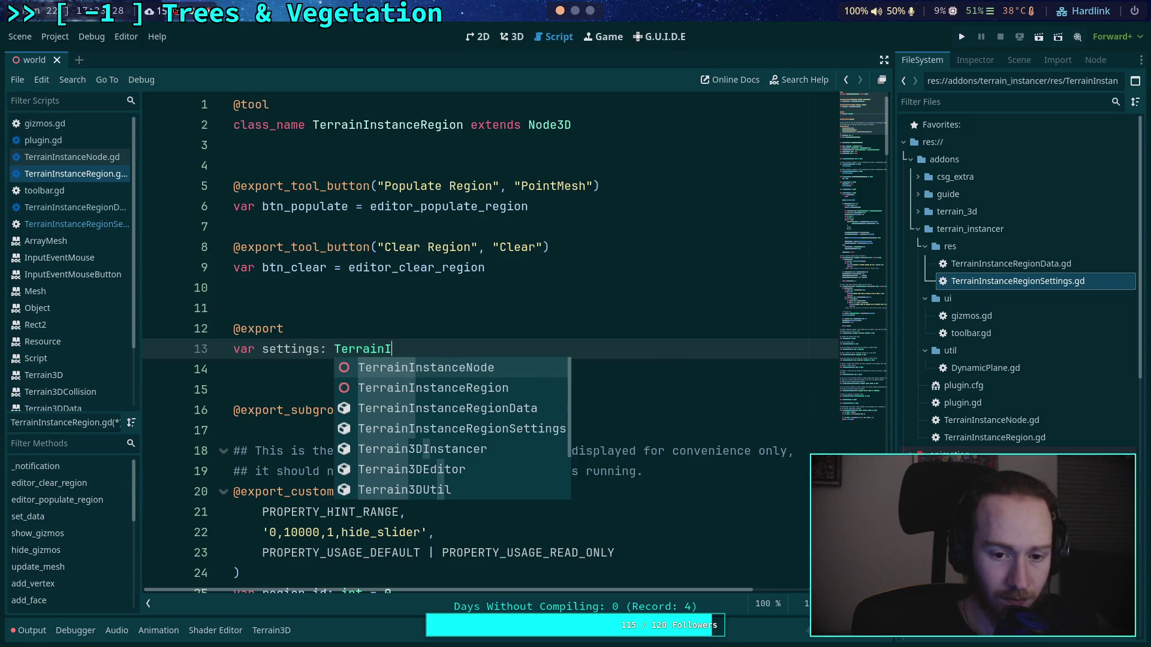
key(Down)
key(Down)
key(Down)
key(Return)
key(ctrl+s)
- Fold the update_mesh, add_vertex, add_face and test_probability helper functions in TerrainInstanceRegion.gd
click(371, 363)
scroll(470, 334, down, 6)
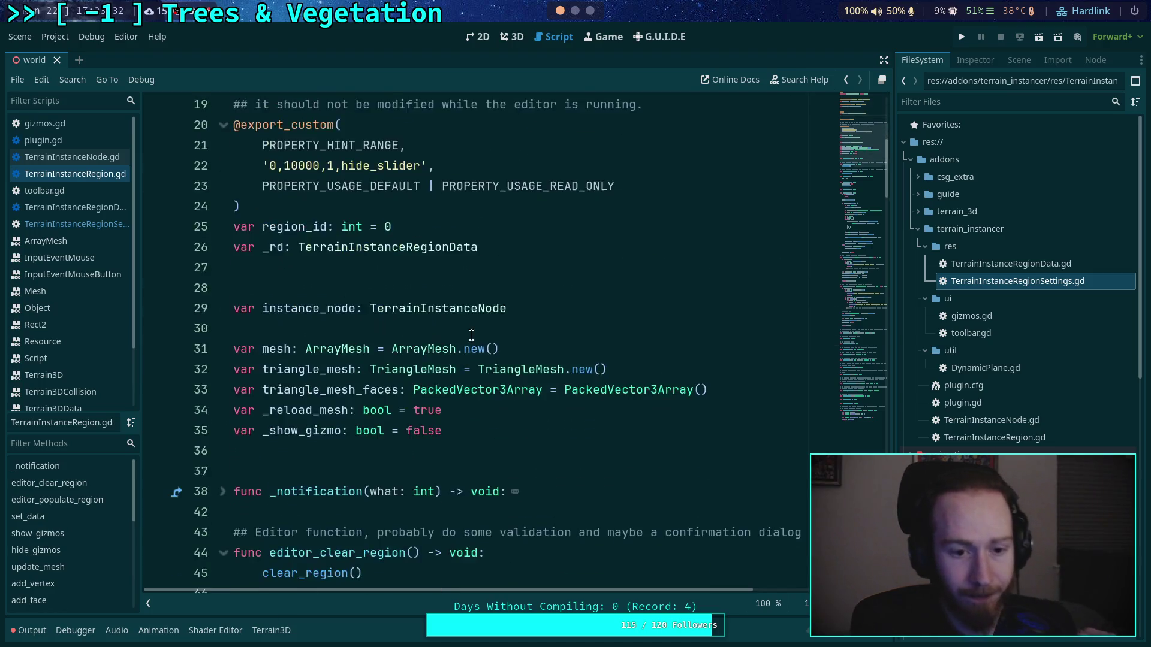
scroll(471, 335, down, 15)
scroll(224, 372, up, 6)
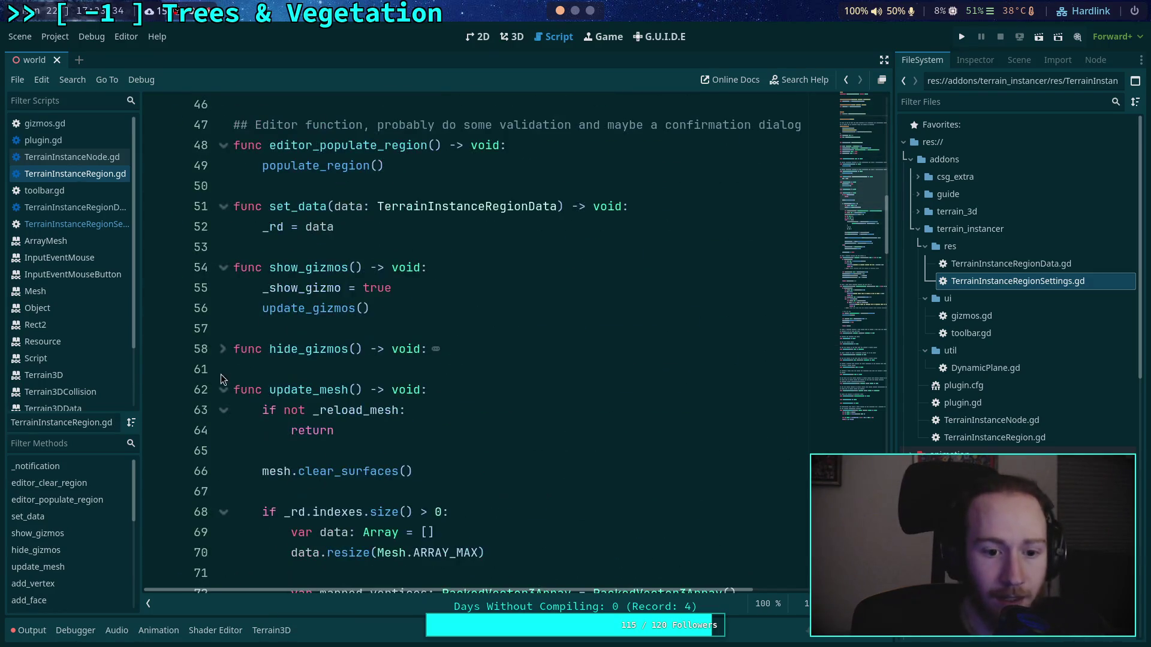
click(223, 390)
click(223, 450)
scroll(207, 275, down, 4)
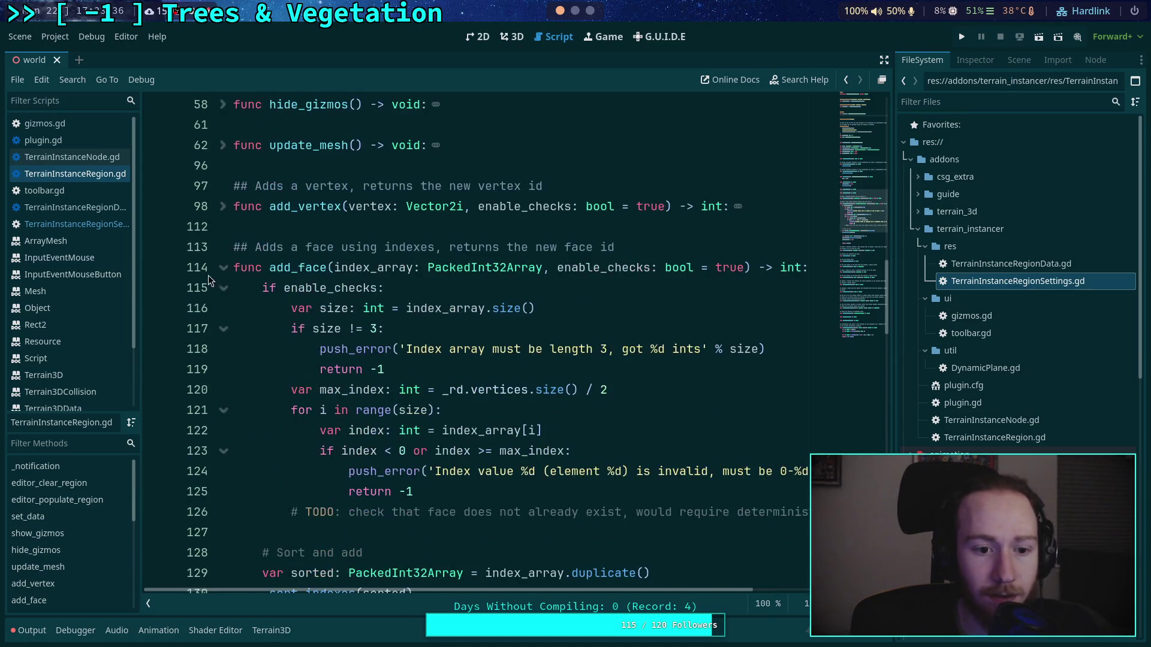
click(223, 268)
scroll(233, 318, down, 12)
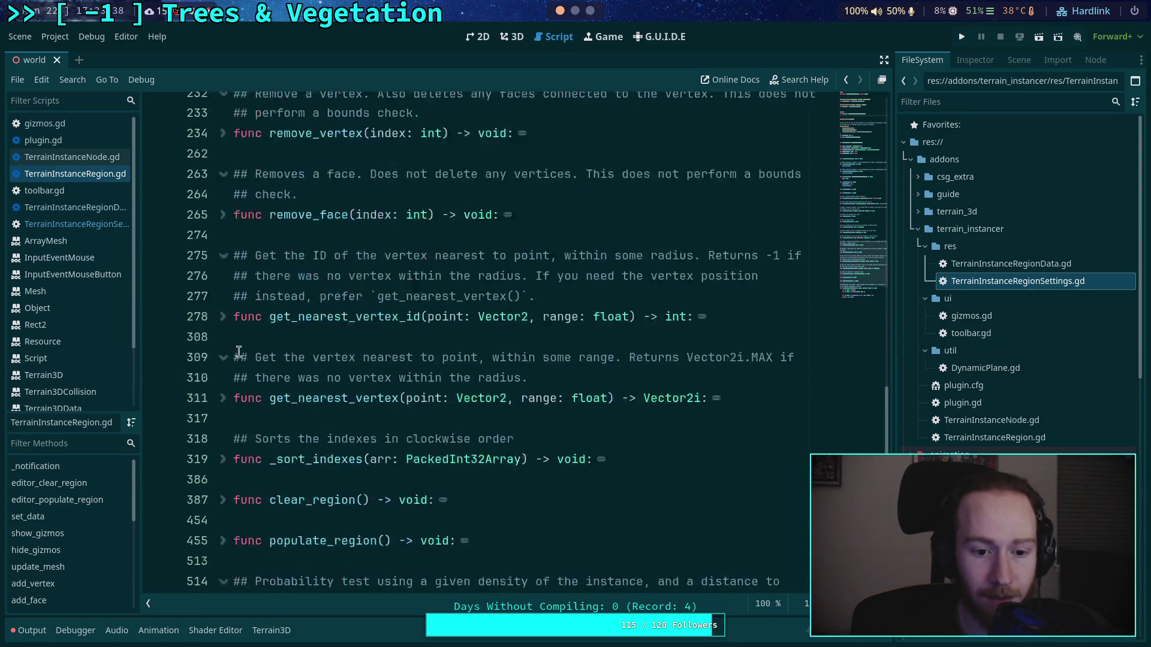
scroll(238, 352, down, 6)
click(223, 308)
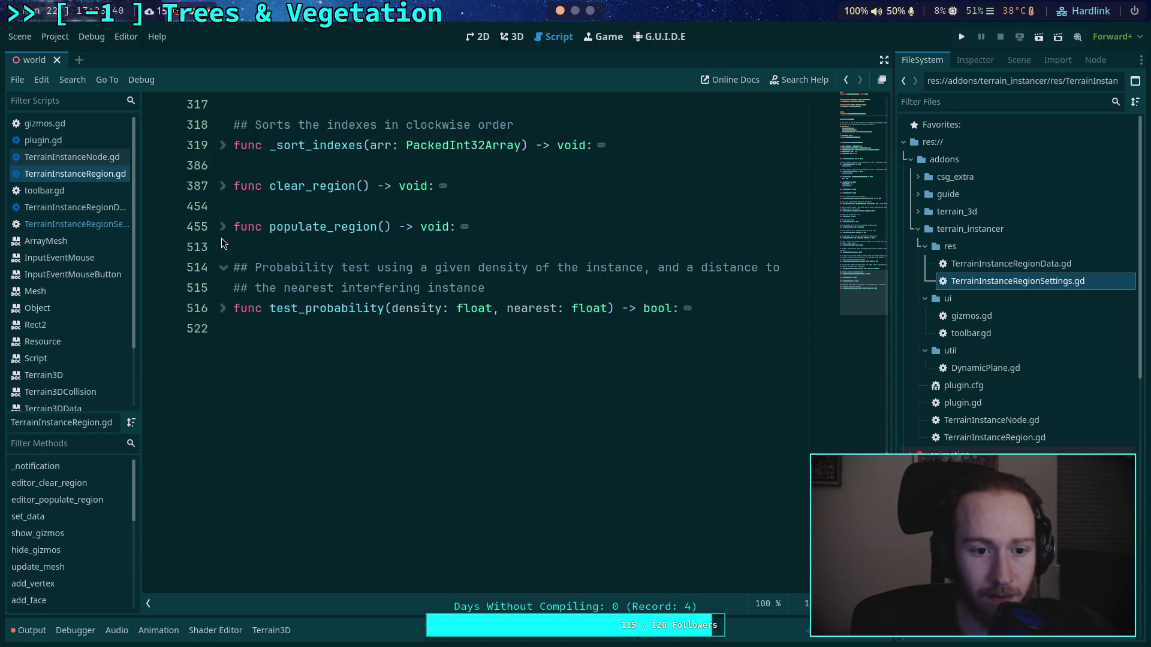
- Unfold populate_region and inspect its xforms uses and the nested x and y while loops
click(223, 227)
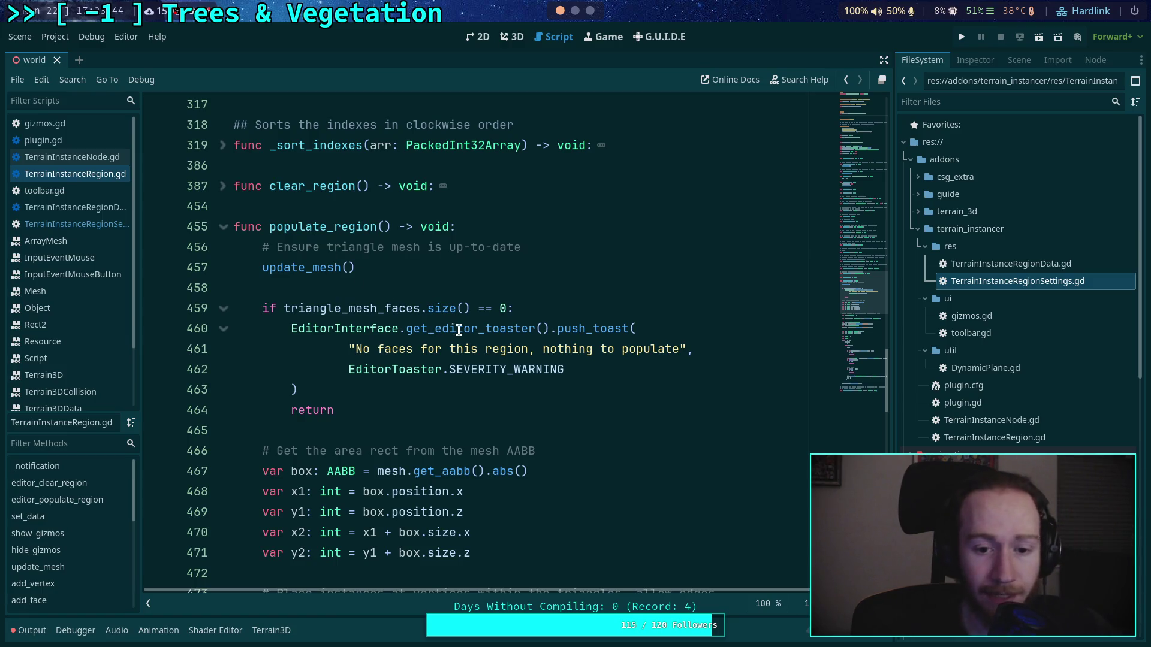
scroll(459, 331, down, 3)
scroll(413, 318, up, 2)
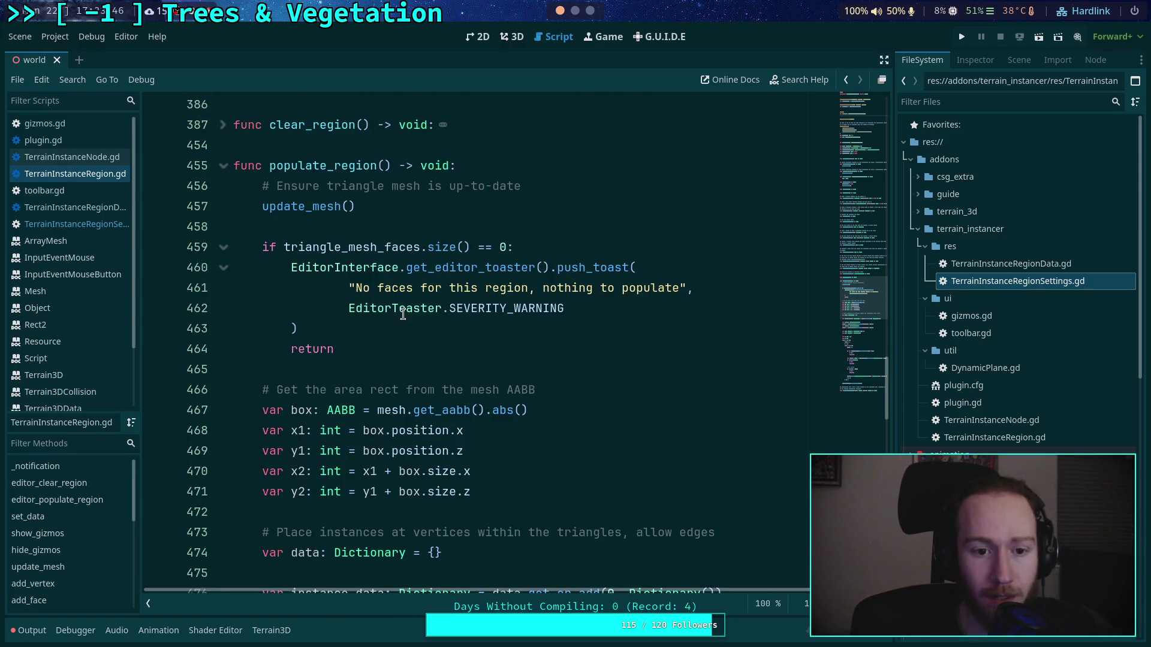
scroll(358, 366, down, 4)
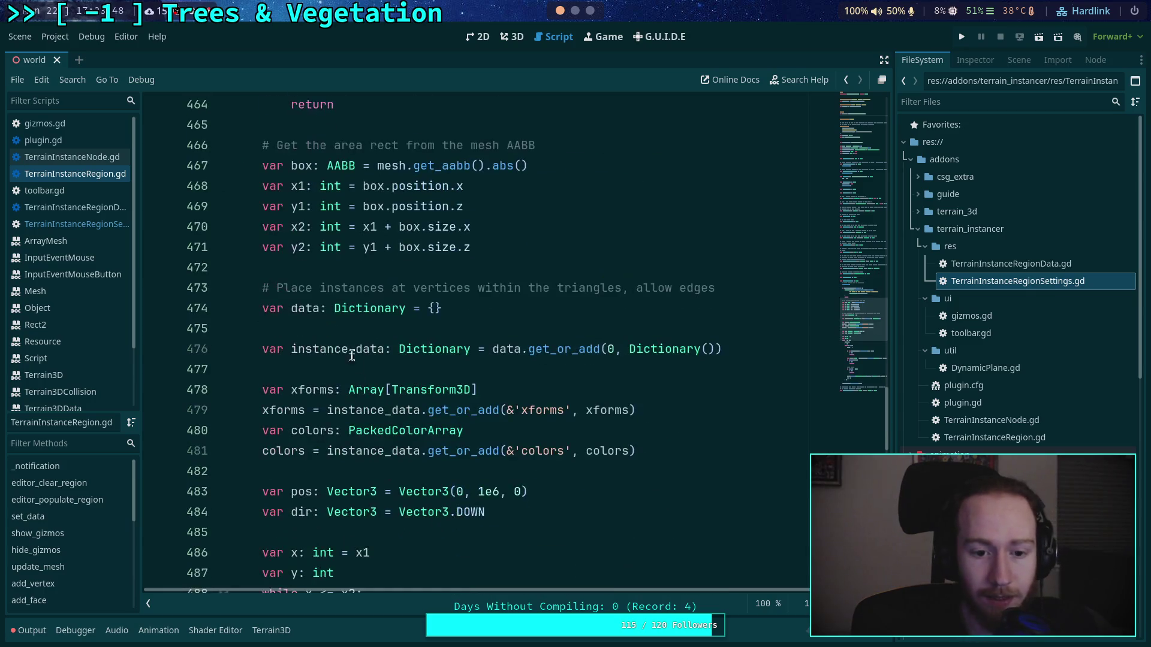
scroll(359, 367, down, 2)
double_click(312, 267)
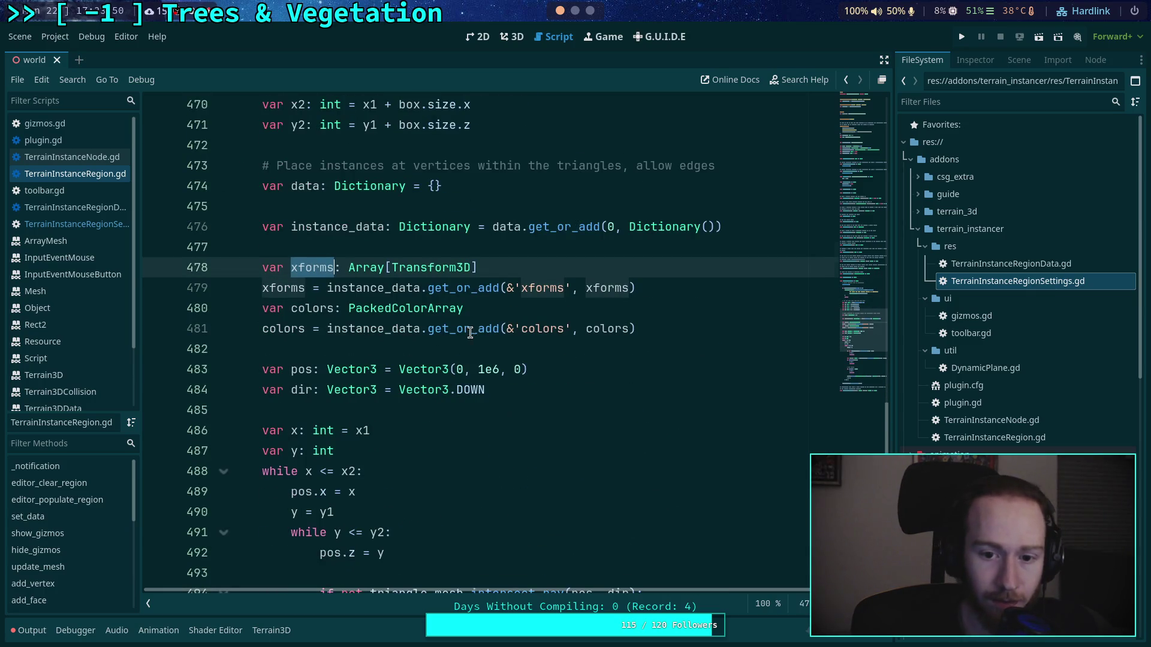
scroll(473, 331, down, 2)
scroll(468, 316, down, 2)
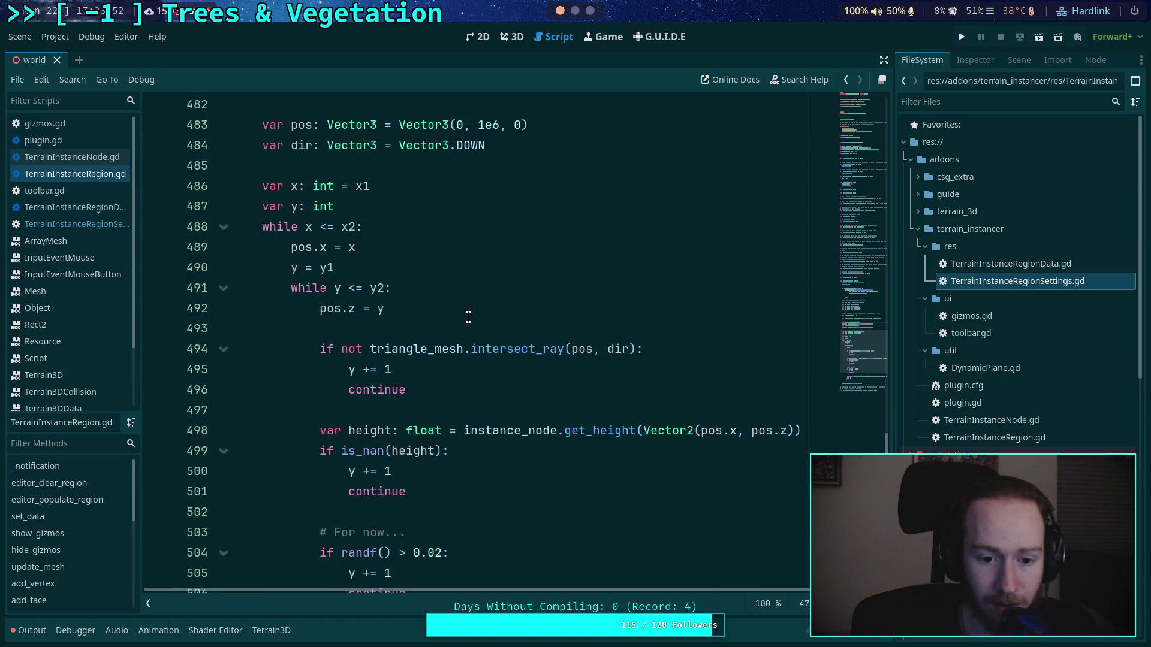
click(324, 229)
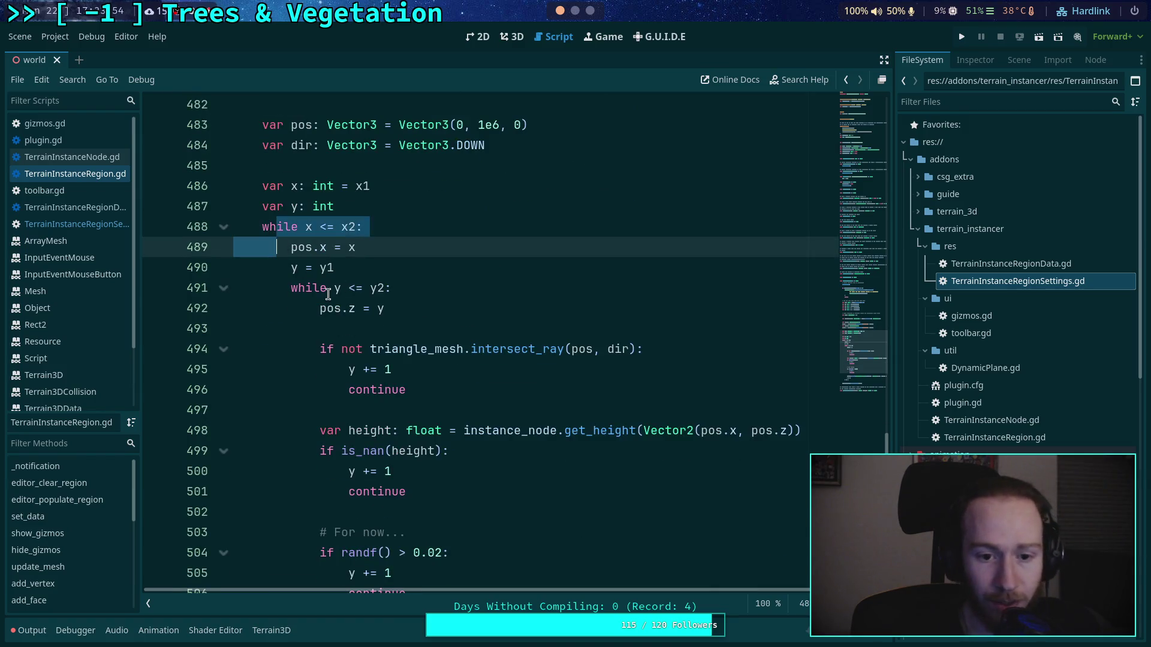
click(321, 293)
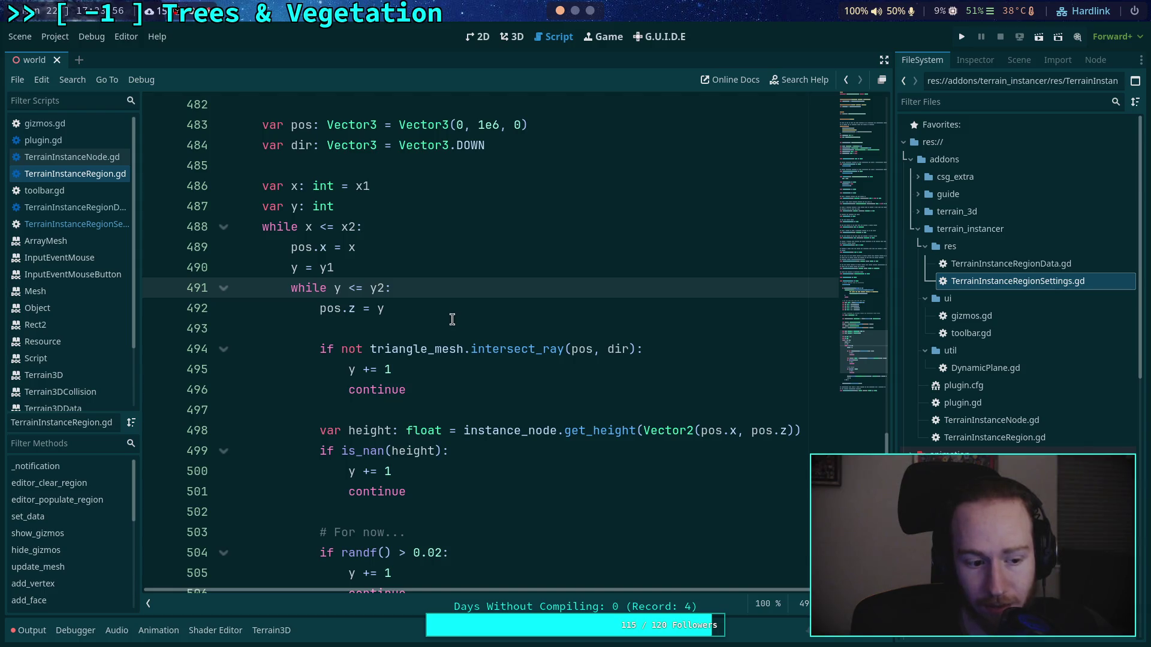
scroll(452, 319, up, 2)
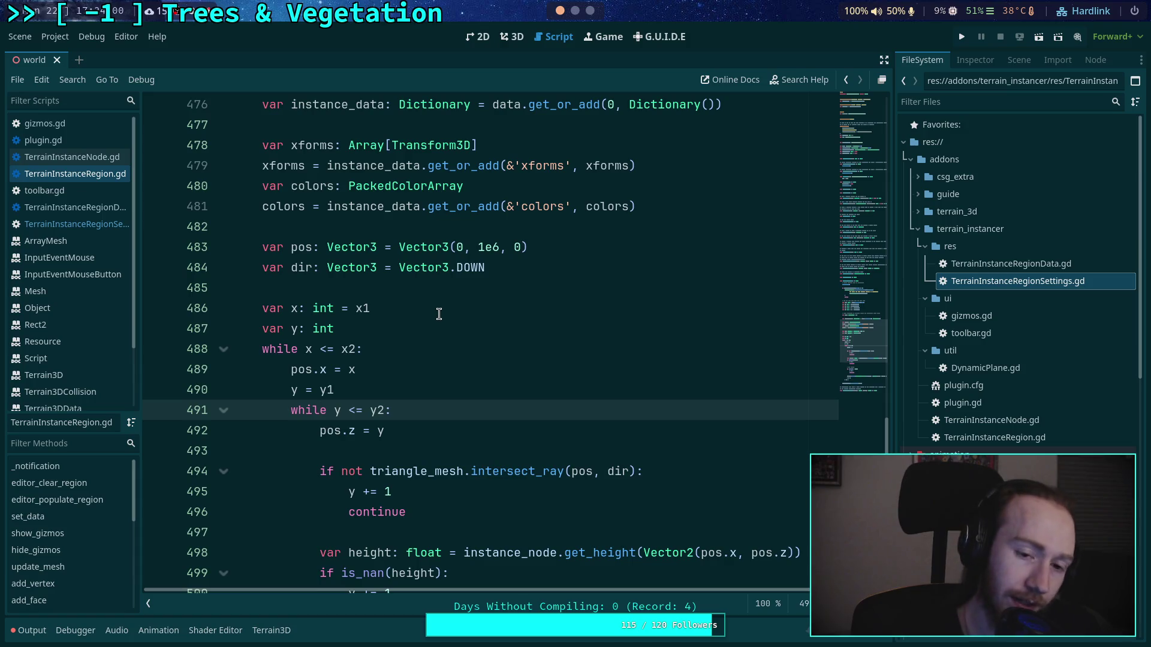
click(409, 331)
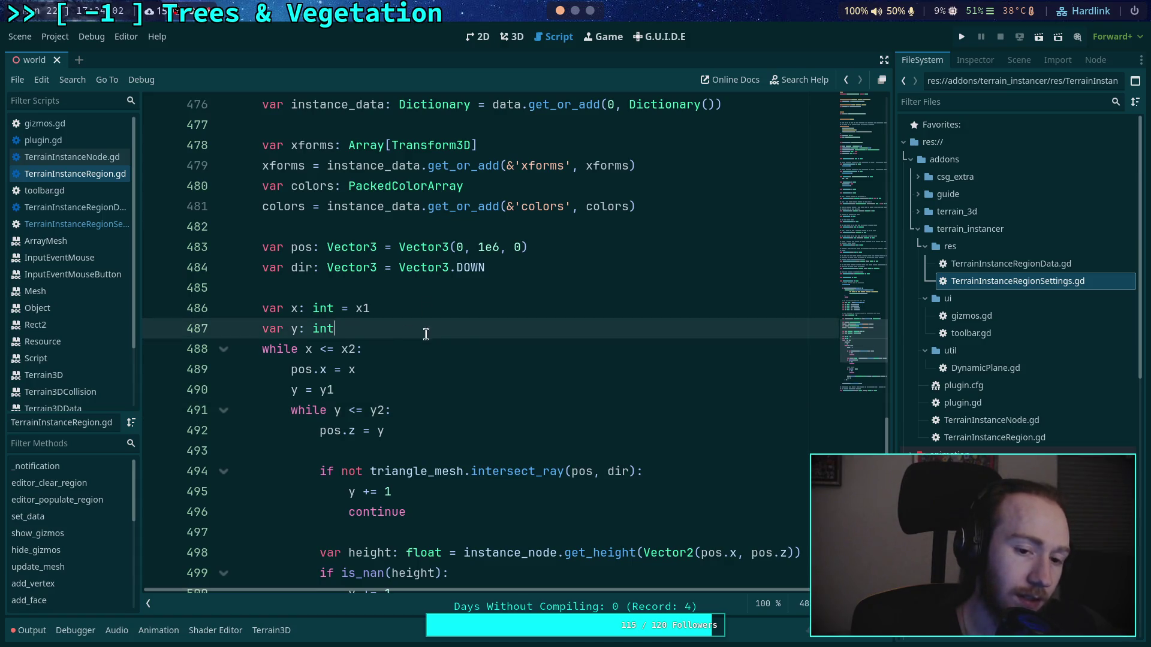
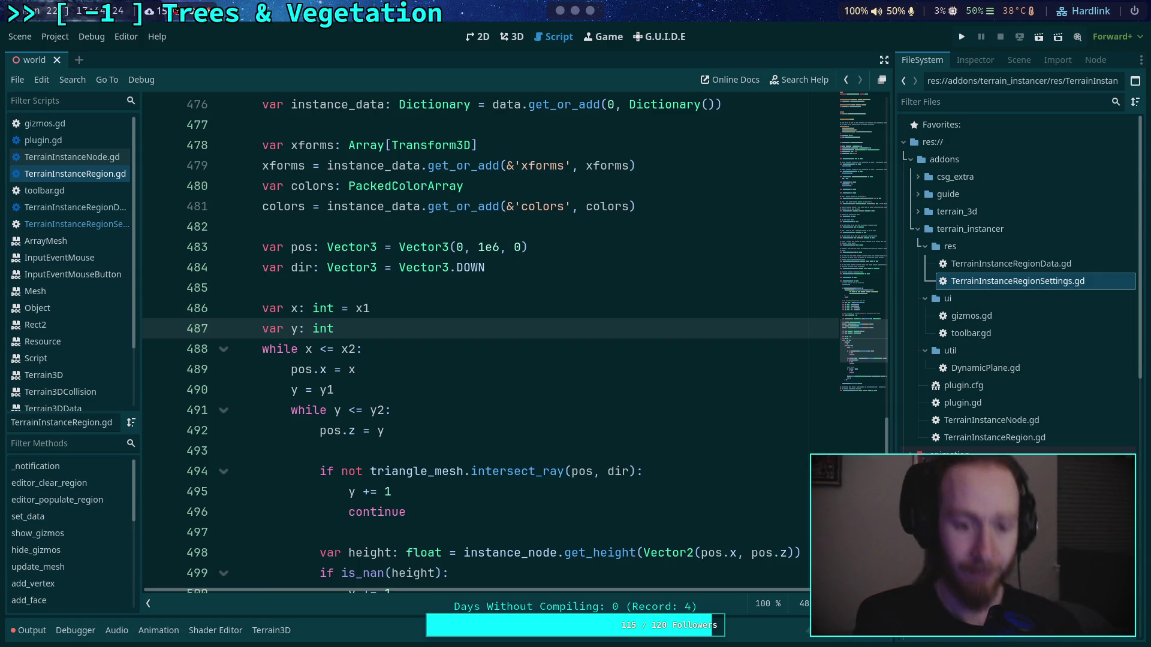
- Inspect the xforms and instance_data declarations around lines 478–487 of the source file
click(532, 341)
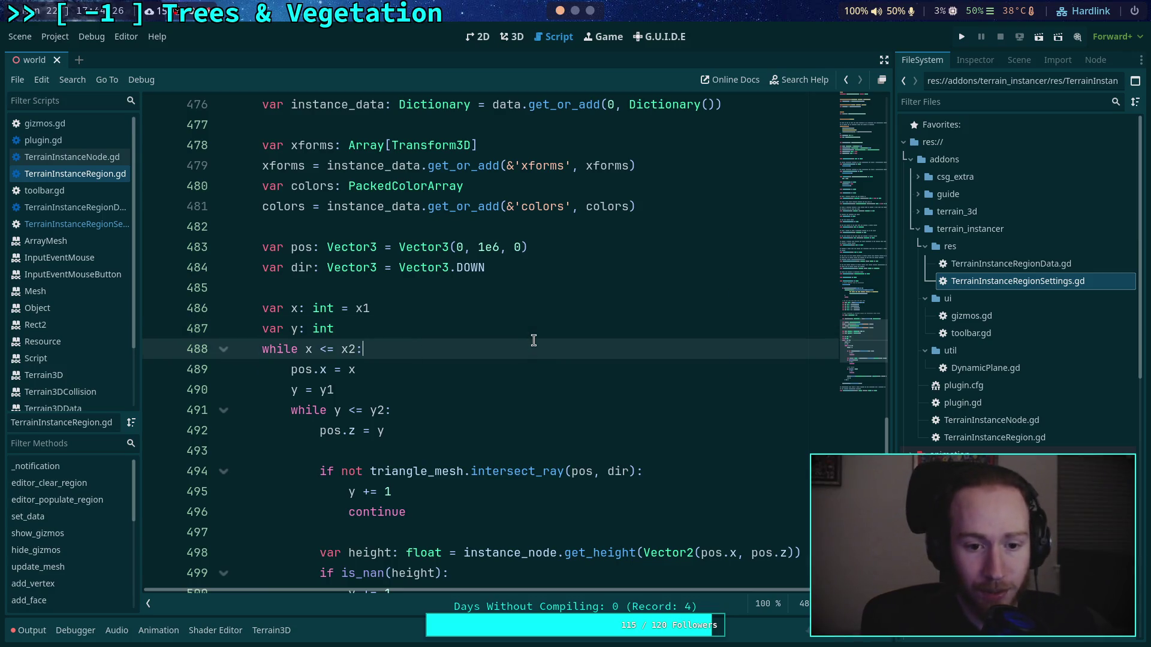
click(551, 329)
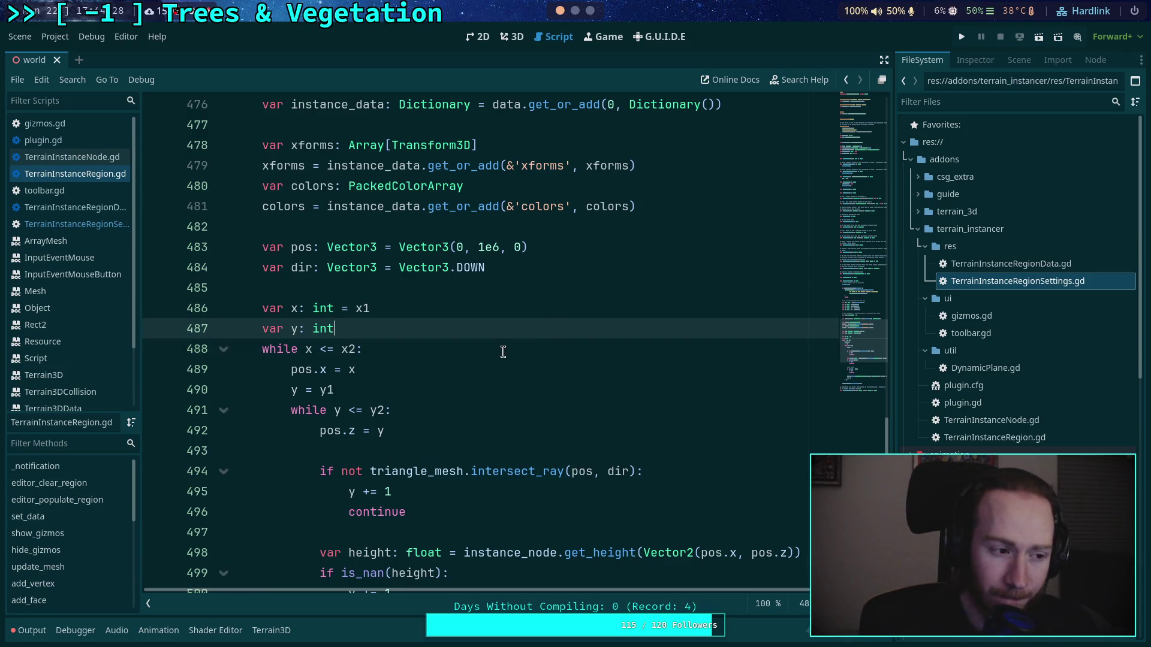
scroll(452, 401, up, 2)
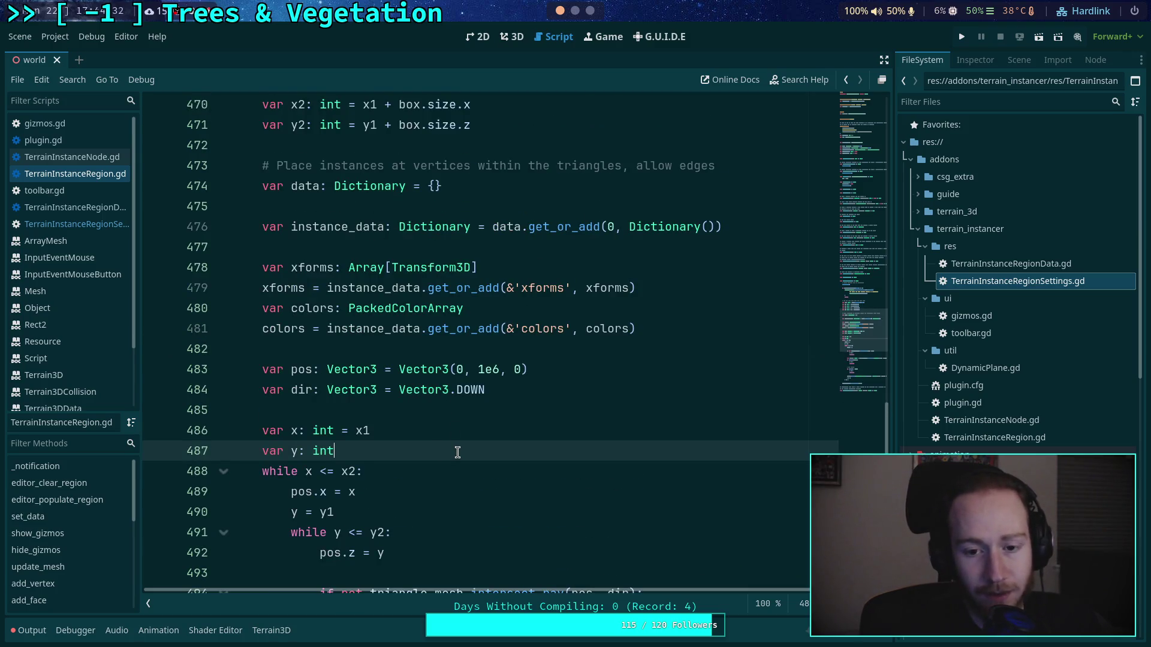
click(464, 413)
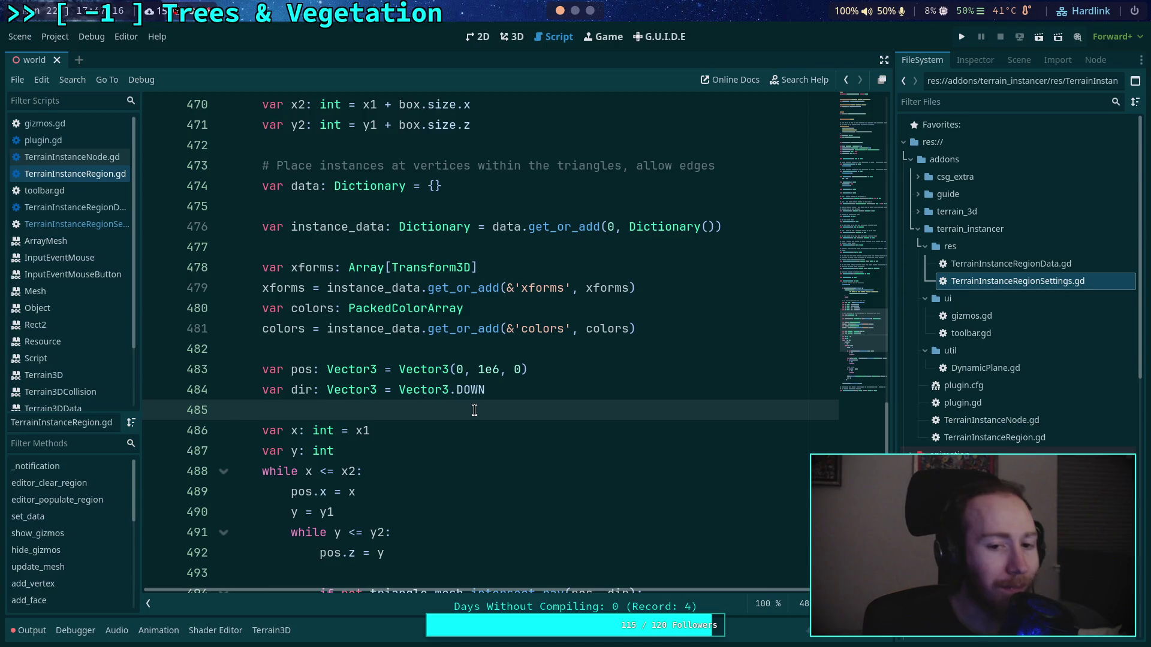
double_click(315, 269)
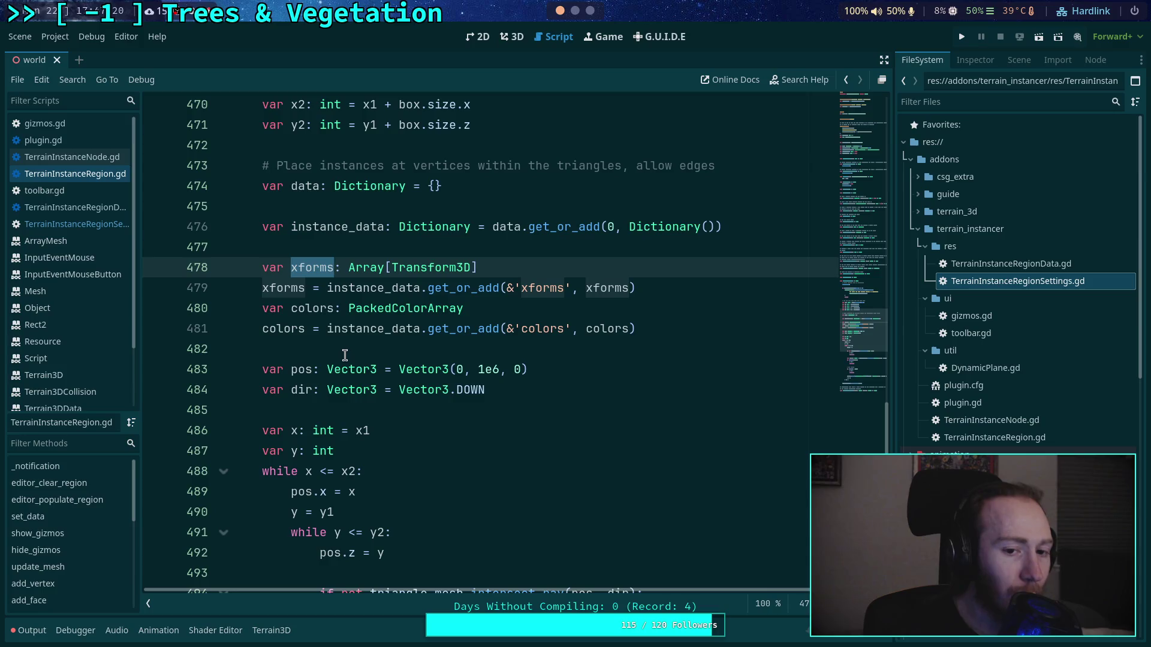
drag(264, 267, 563, 267)
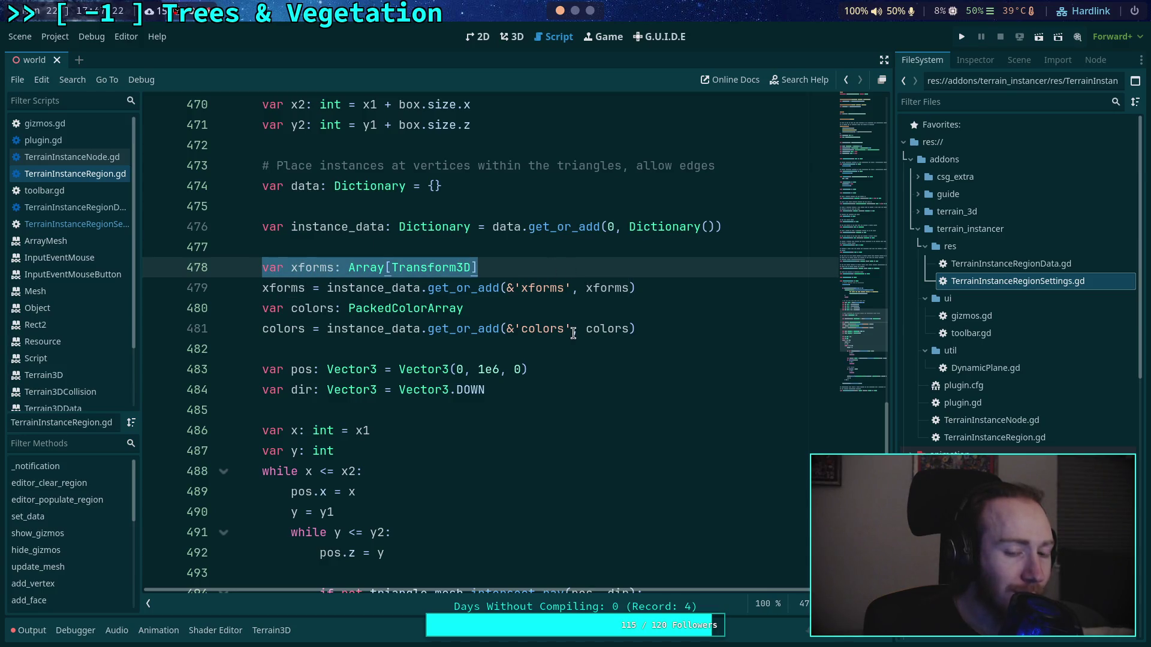
double_click(386, 288)
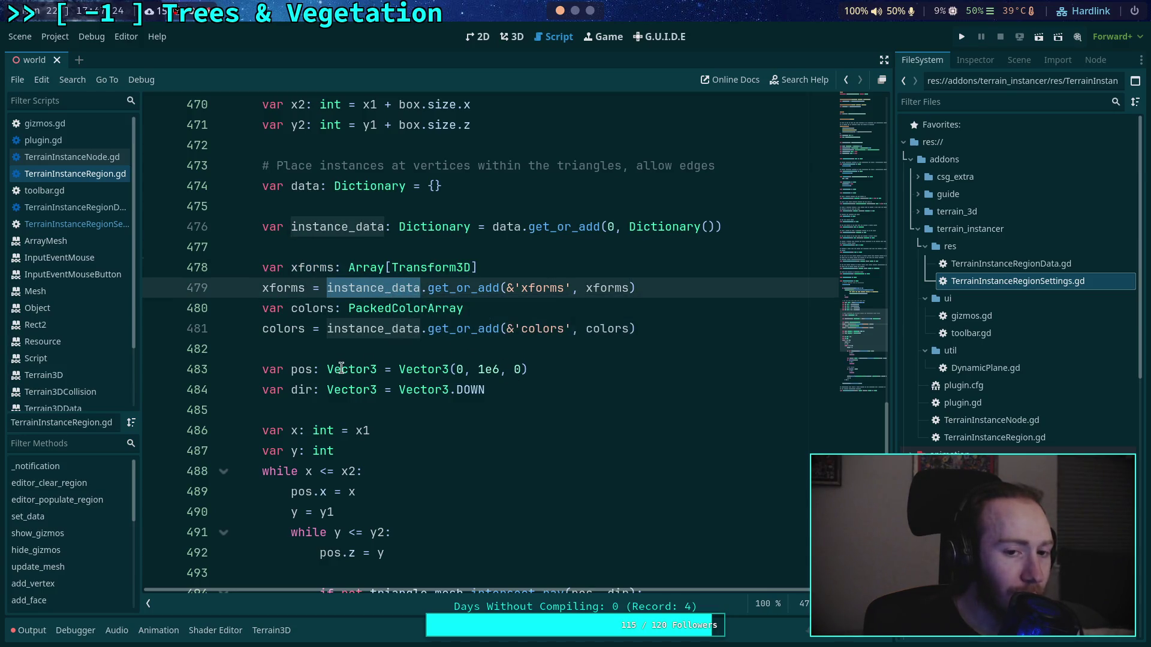
scroll(342, 368, up, 2)
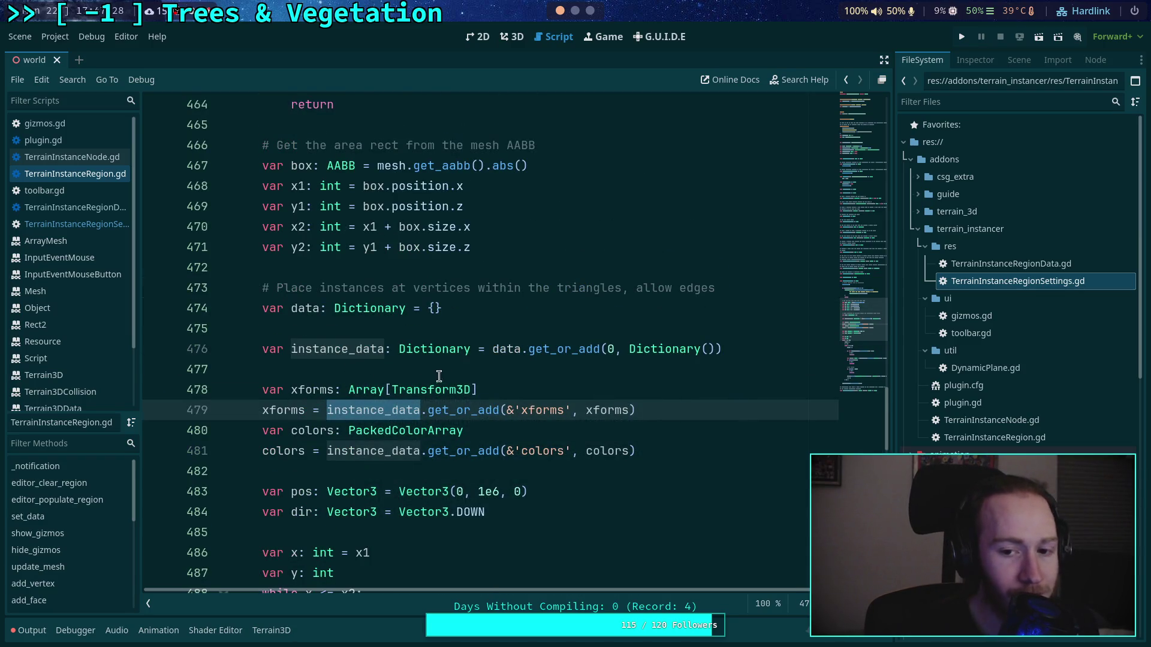
mouse_move(423, 357)
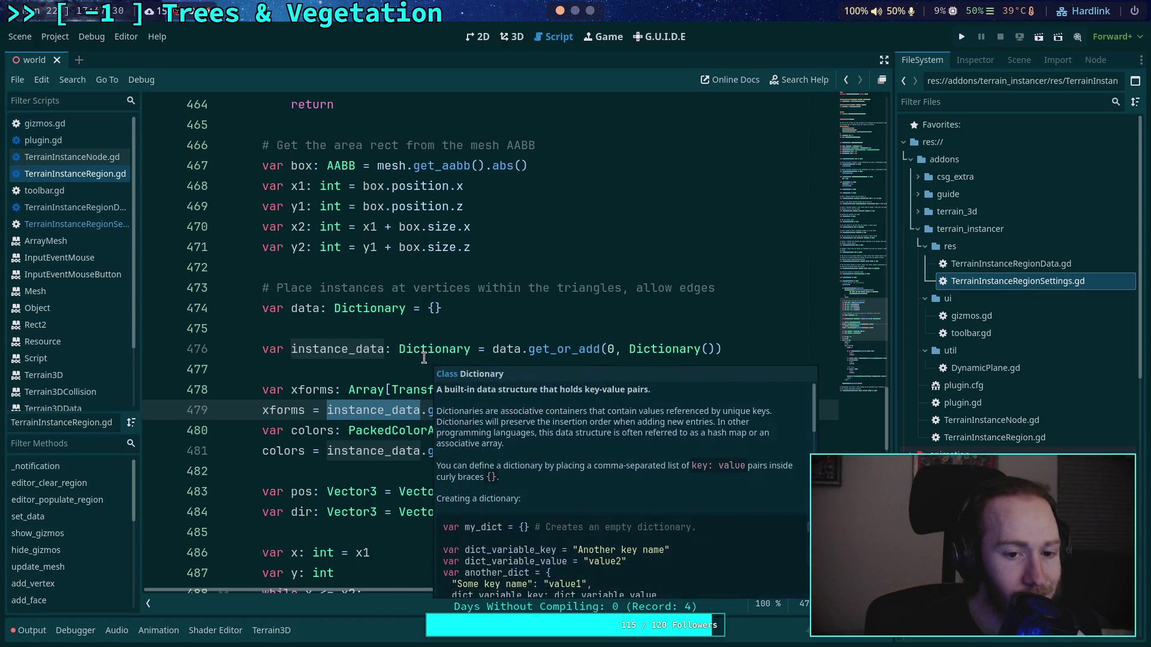
click(332, 384)
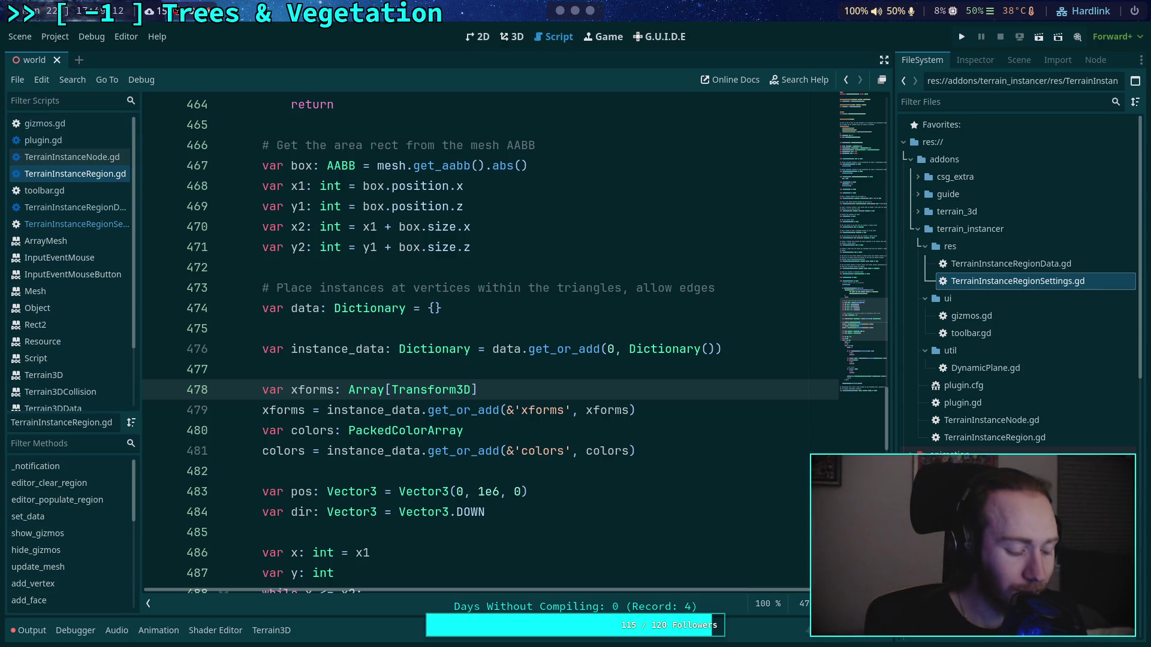
- Launch Krita from the application launcher on an empty workspace
key(super+4)
key(super+d)
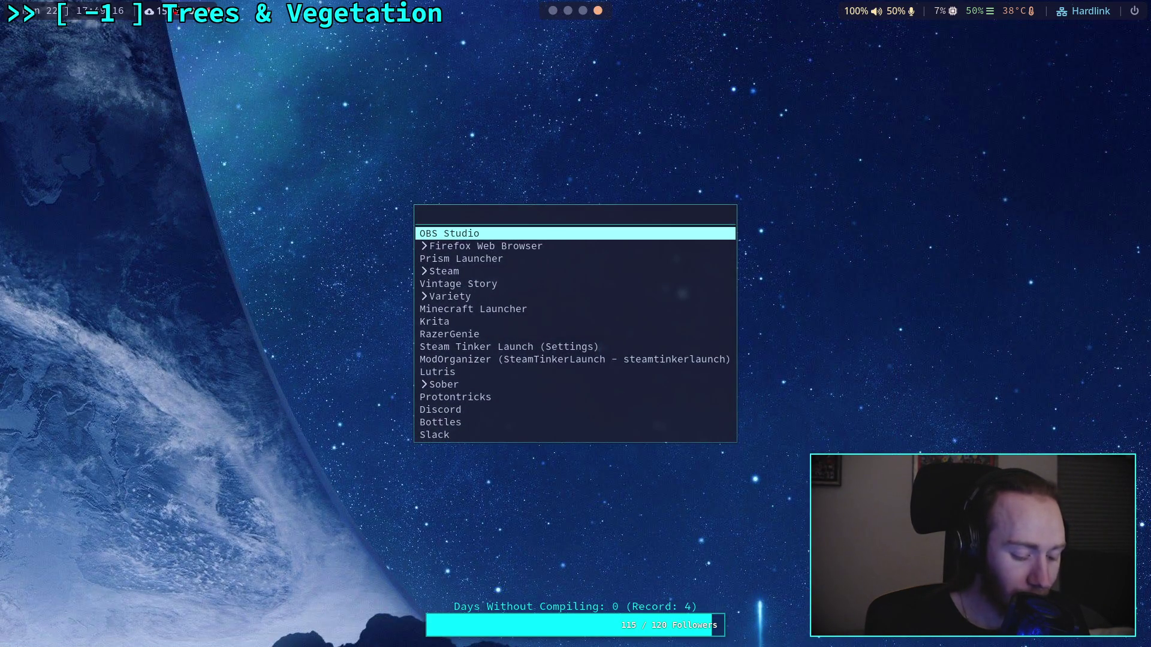
text(kri)
key(Return)
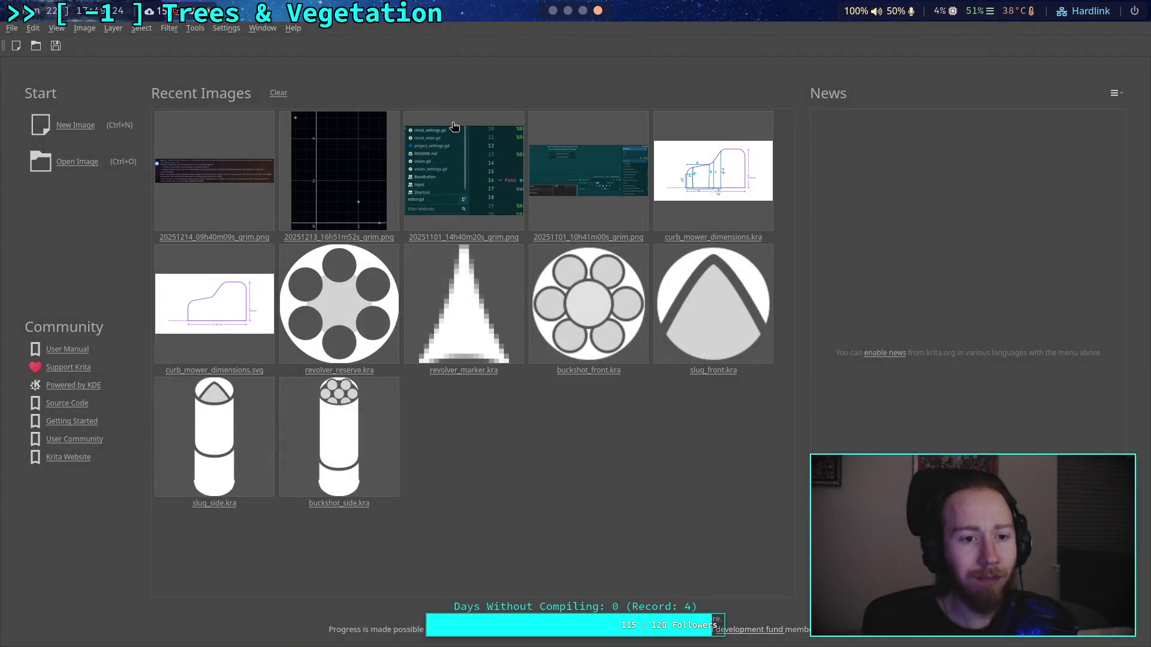
- Create a 2000 × 1000 px black image, zoom in to pixel level, and use the 1 px Pixel Art brush
click(84, 126)
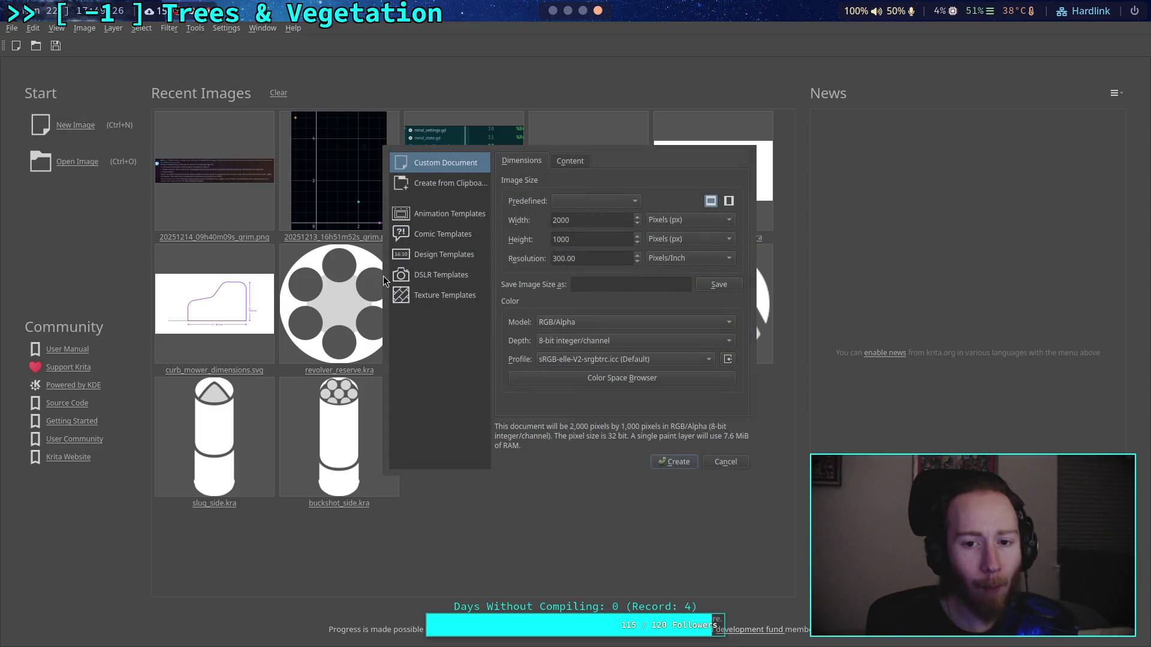
click(678, 463)
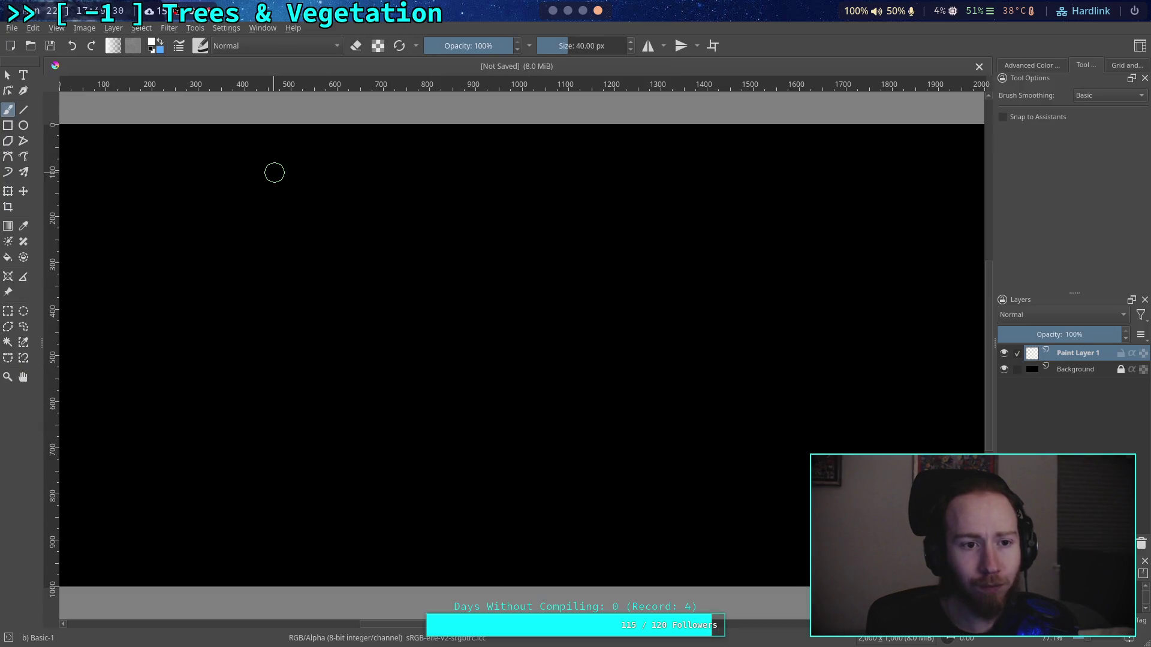
scroll(459, 283, up, 7)
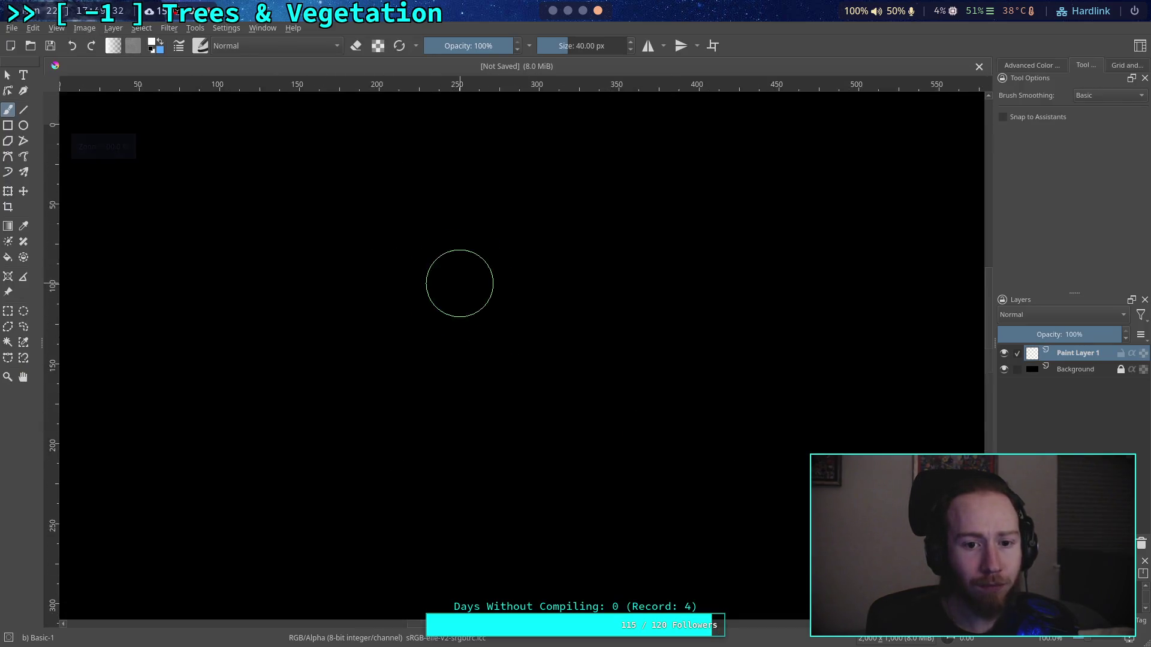
scroll(461, 284, up, 8)
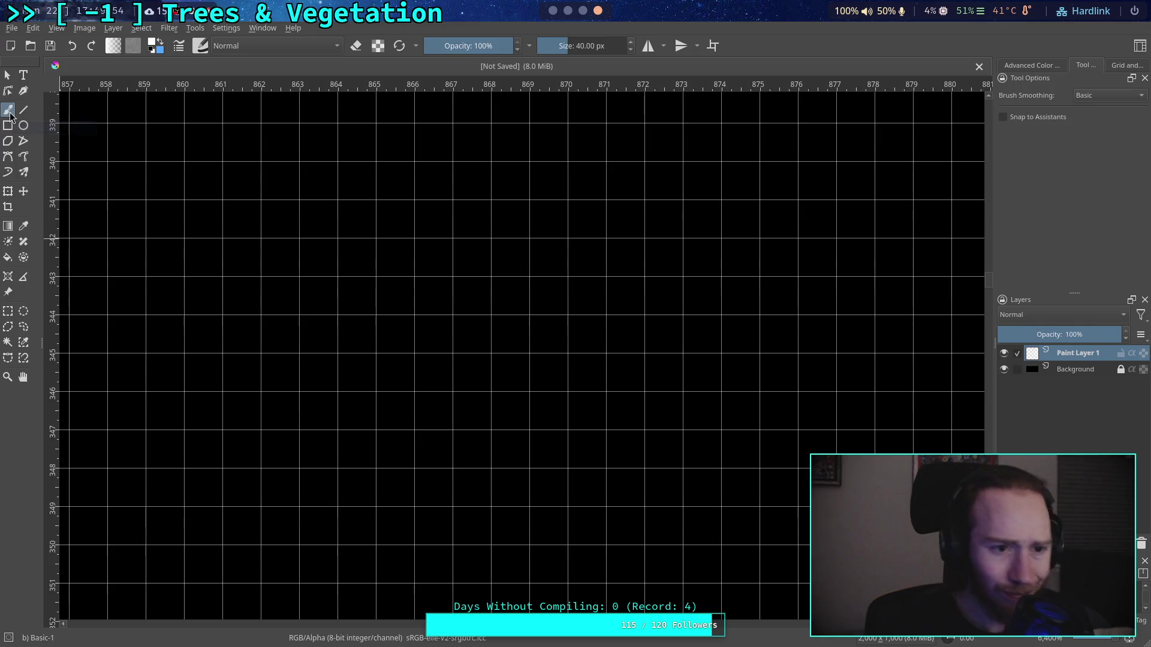
click(1067, 552)
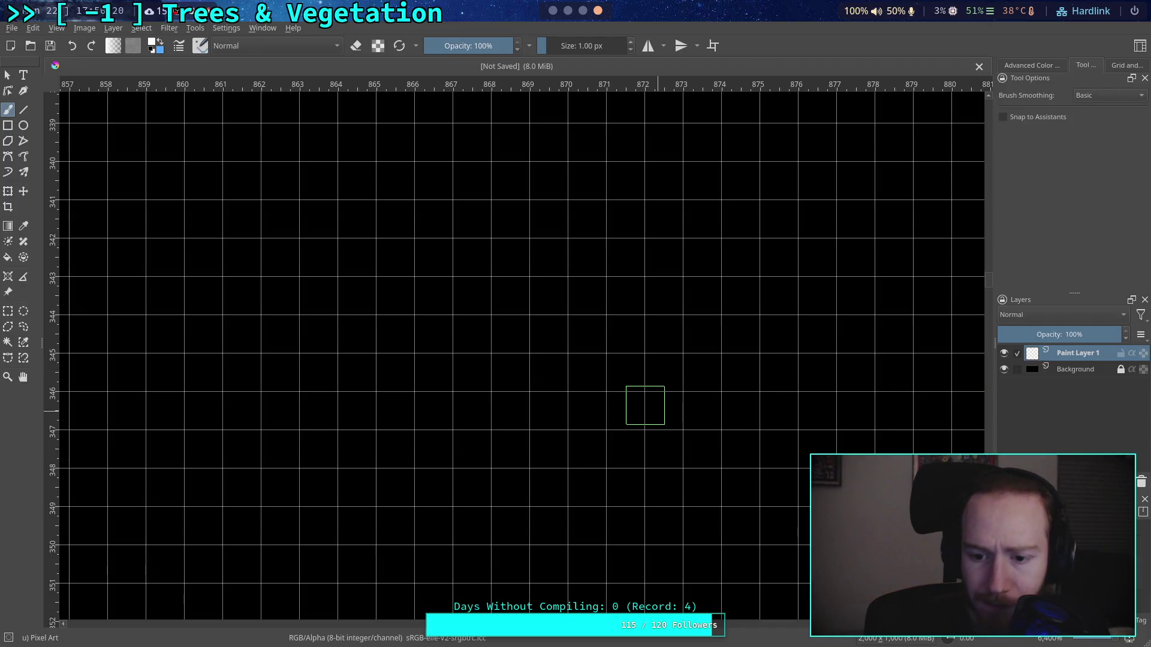
- Paint and undo a trial white pixel, then bring up the foreground colour selector
click(357, 334)
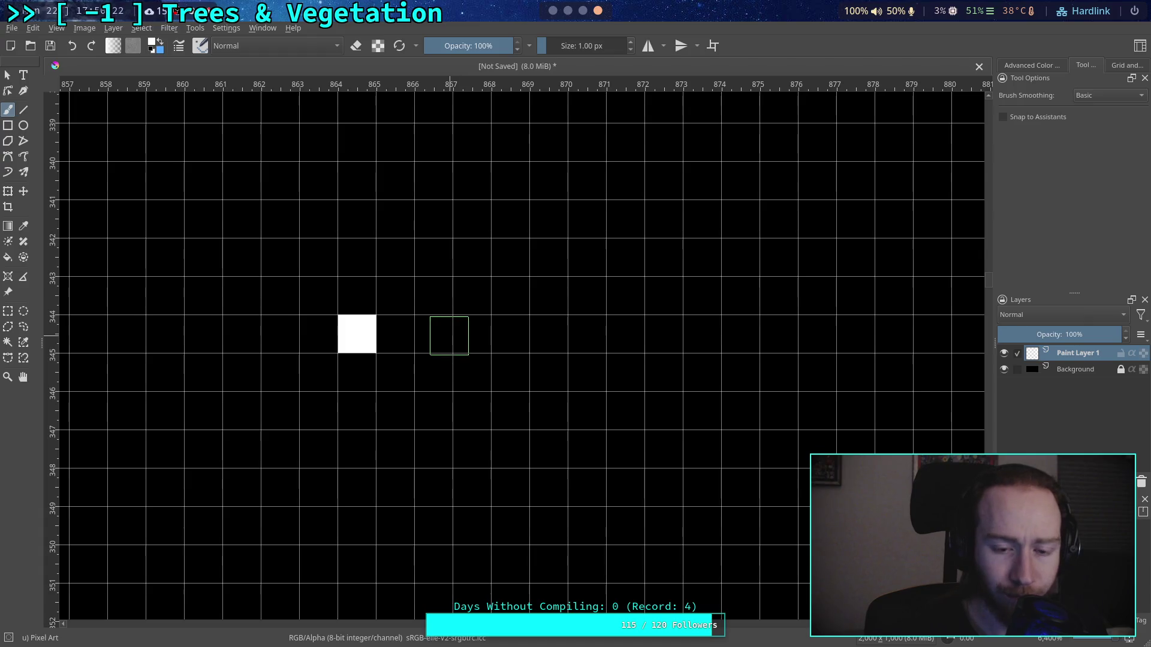
key(ctrl+z)
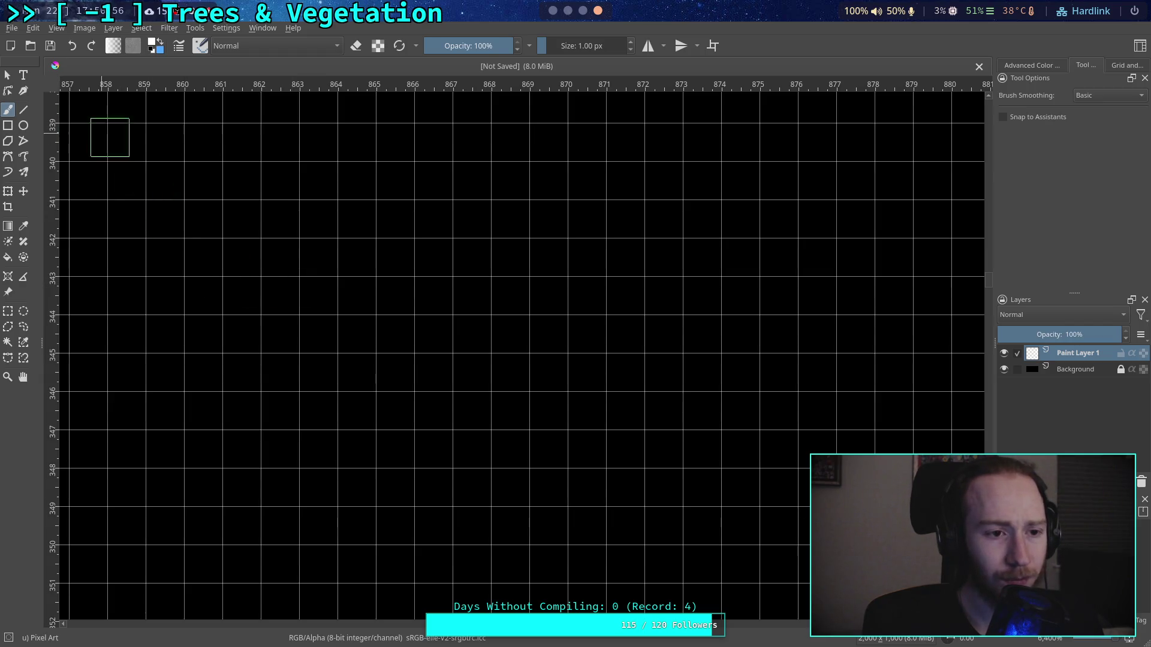
click(160, 53)
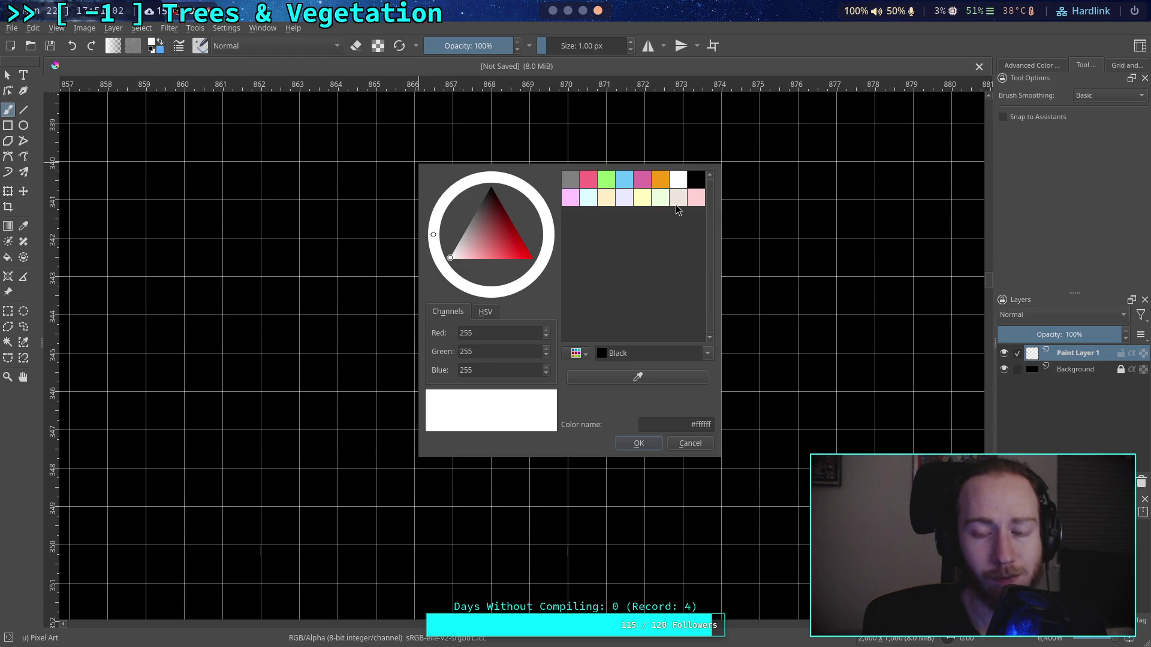
- Choose grey #808080 and paint one-pixel grey lines along the canvas edges
click(567, 187)
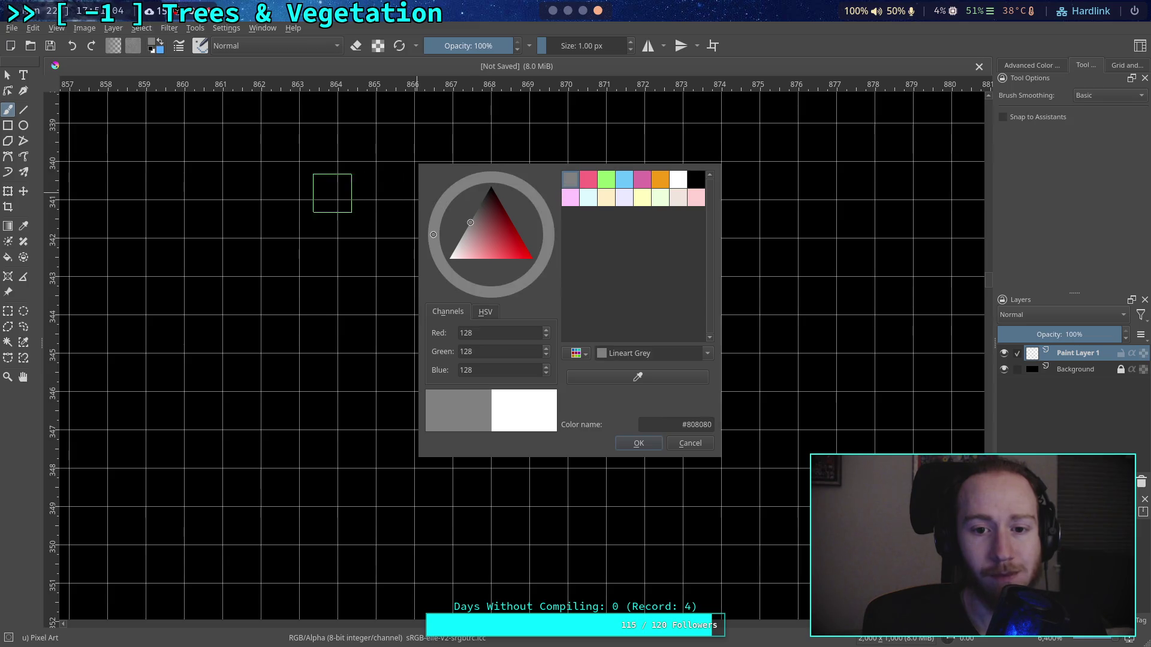
click(88, 141)
mouse_move(108, 141)
mouse_down()
mouse_move(88, 227)
mouse_move(89, 575)
mouse_up()
mouse_move(125, 143)
mouse_down()
mouse_move(887, 142)
mouse_move(893, 354)
mouse_move(894, 564)
mouse_move(127, 564)
mouse_up()
click(650, 445)
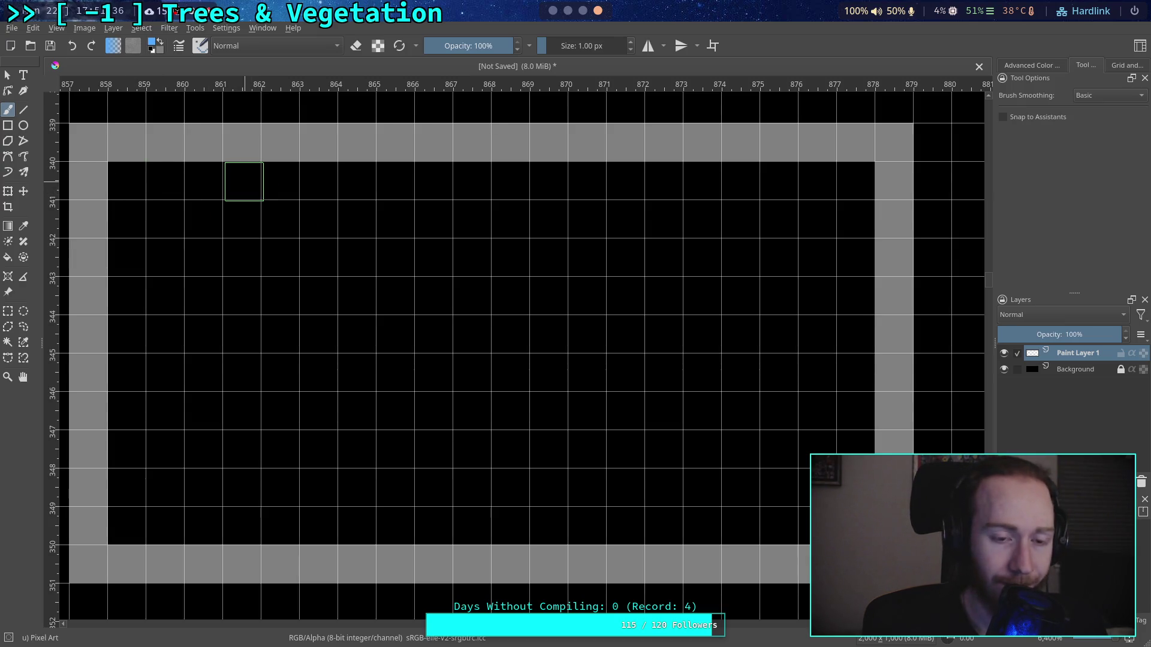
- Paint five single light-blue pixels scattered across the upper area inside the grey border
click(243, 181)
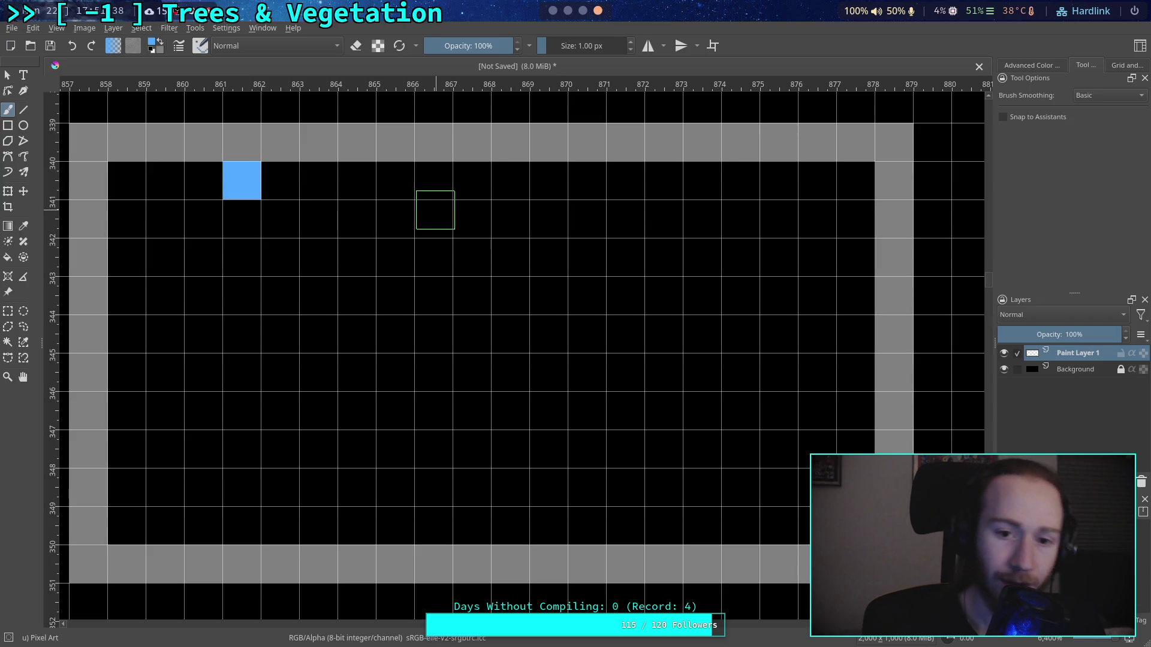
click(471, 219)
click(664, 180)
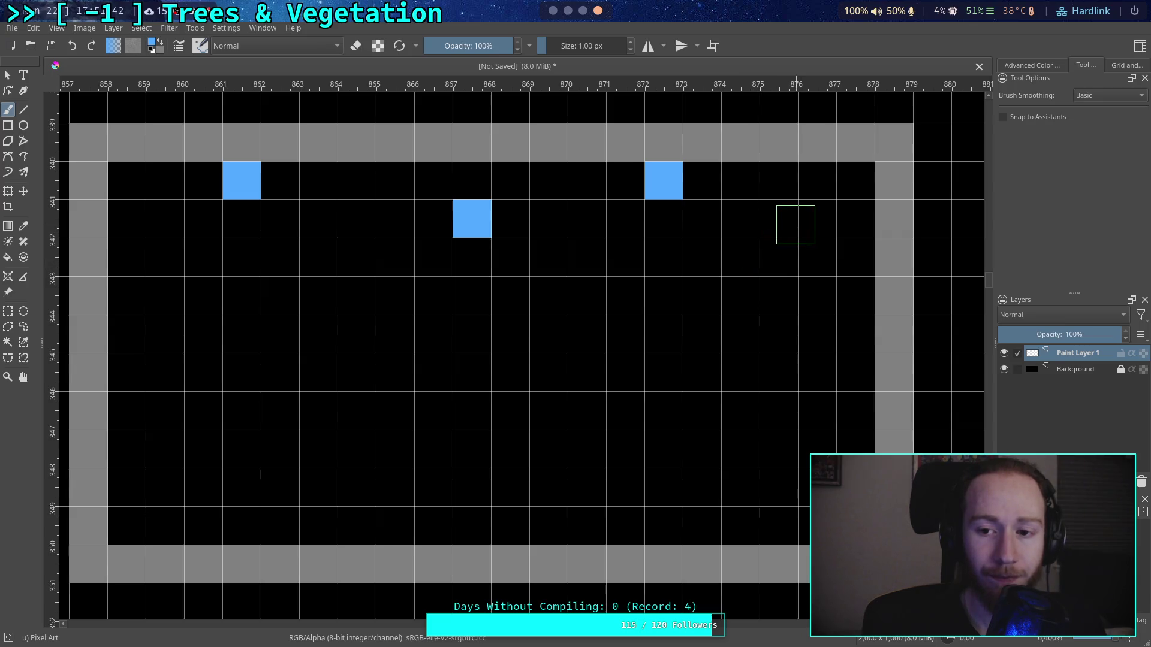
click(740, 219)
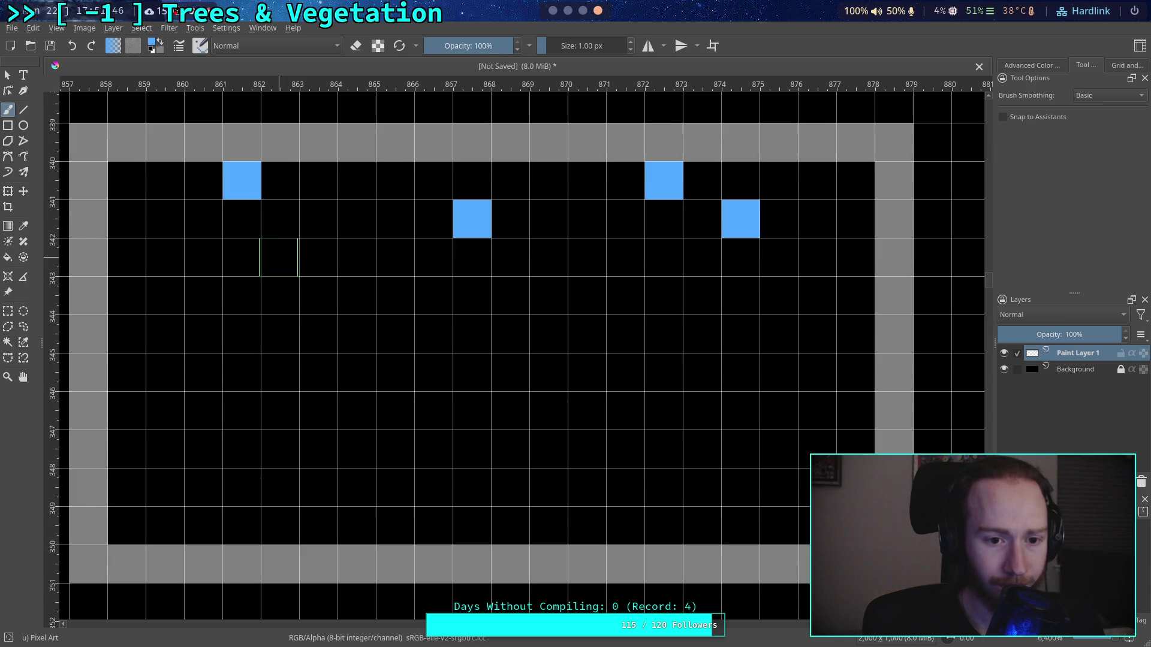
click(280, 258)
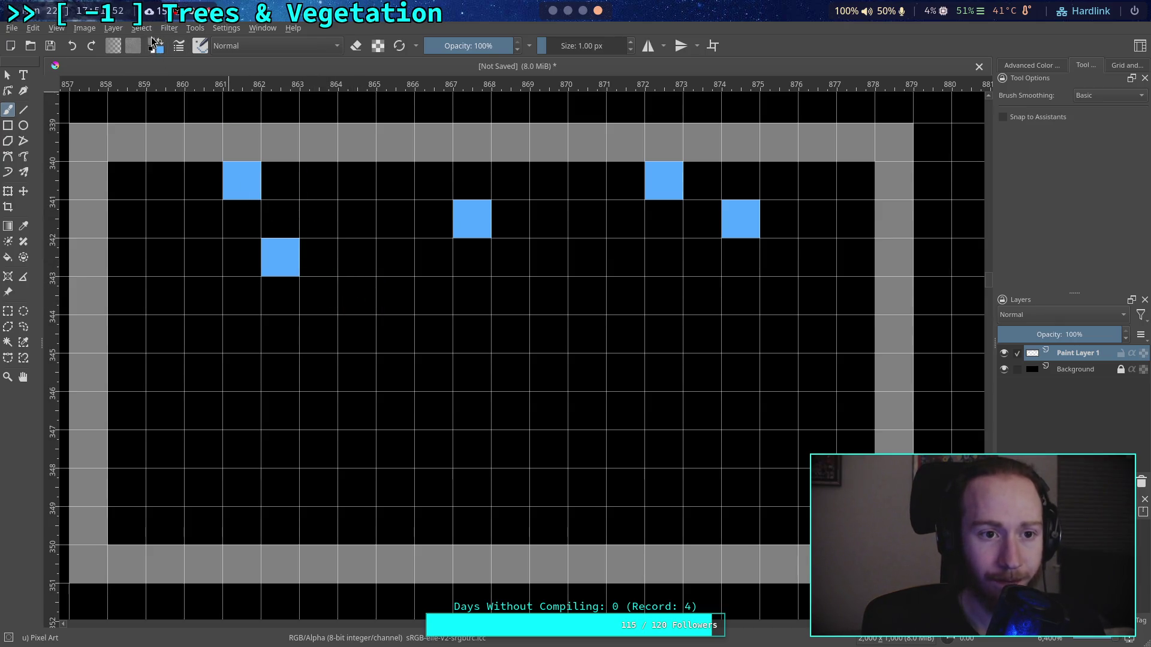
click(152, 43)
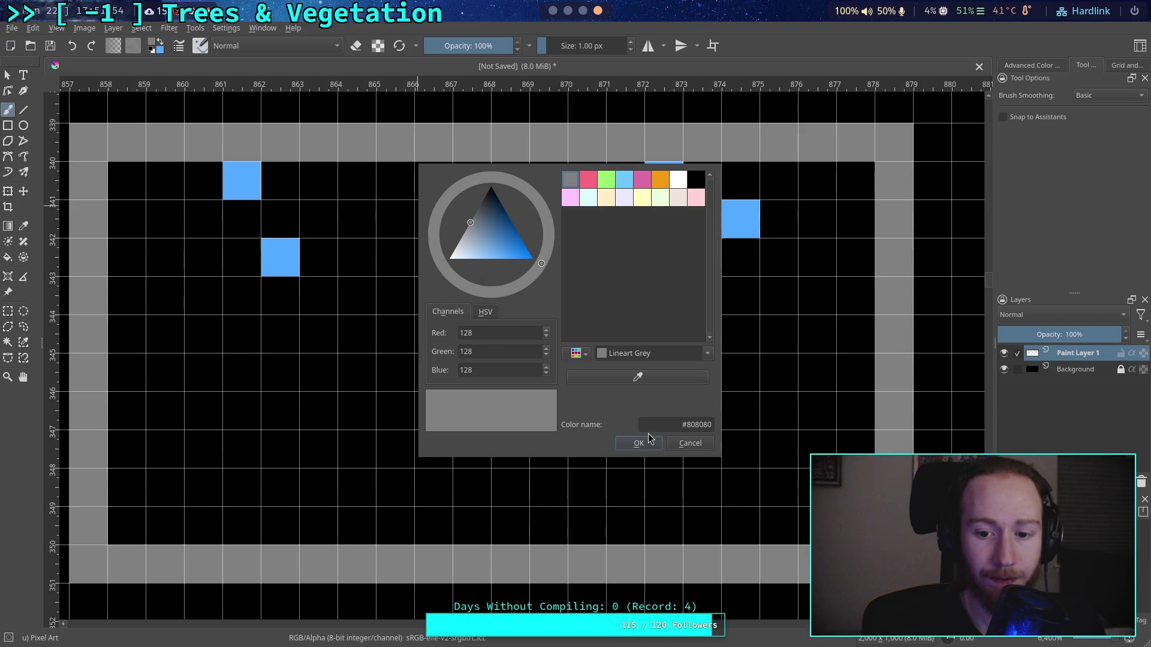
- Switch the colour to white and paint a white pixel right of the lower-left blue pixel
click(679, 180)
click(636, 444)
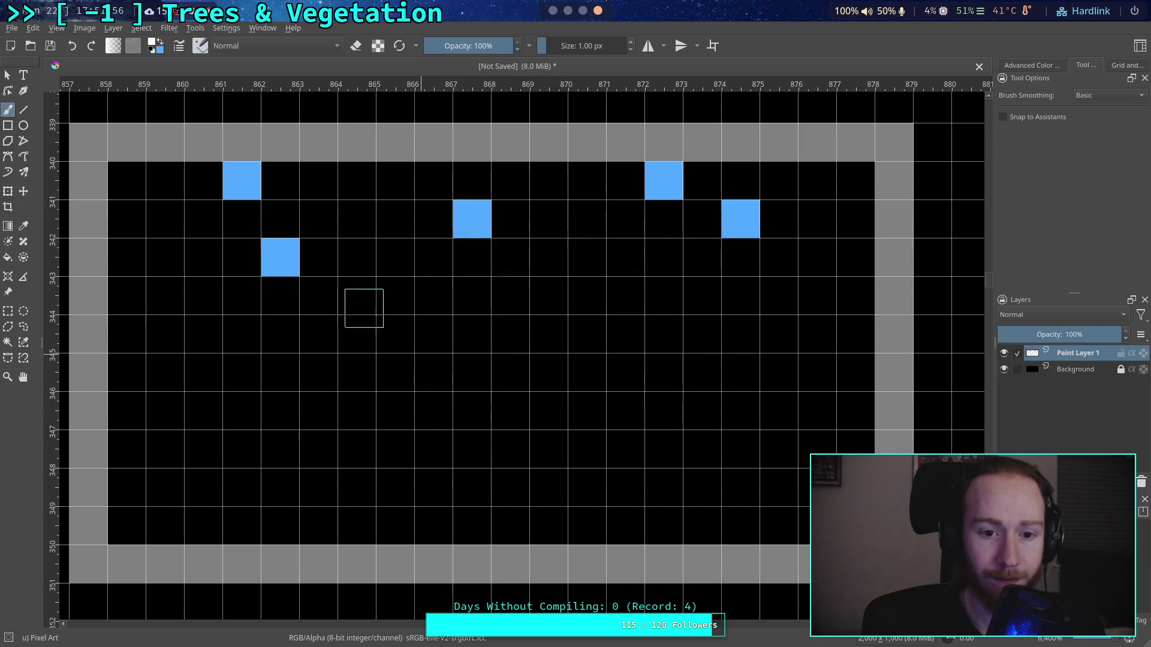
click(318, 257)
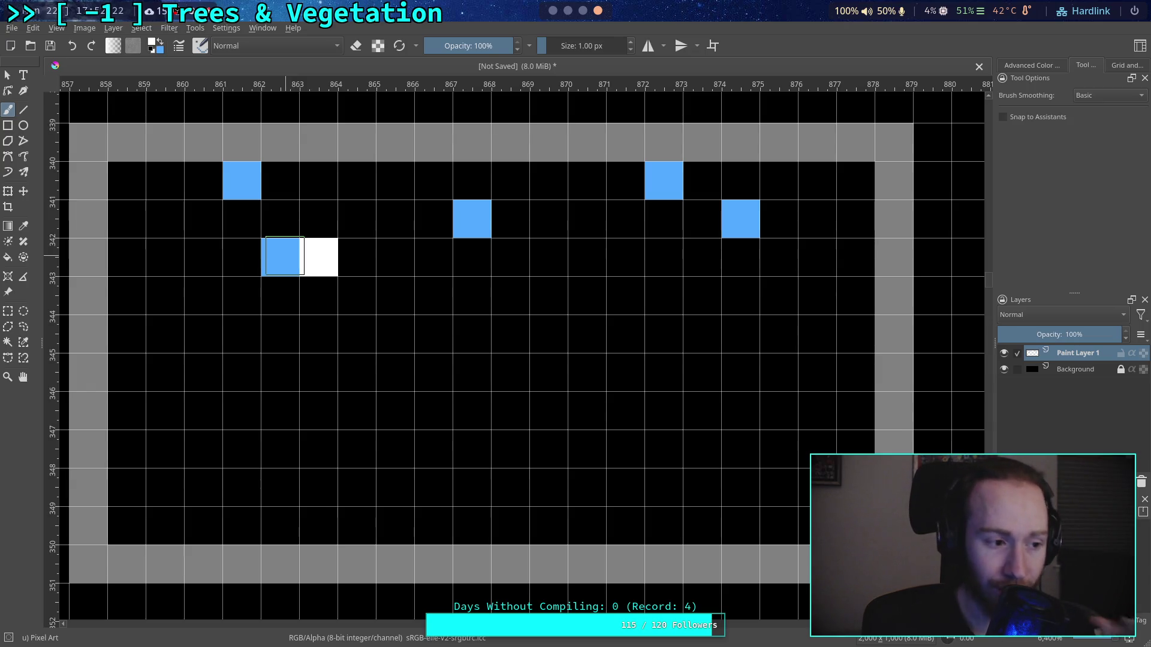
- Set the painting colour to black #000000 and paint over the white pixel
click(155, 50)
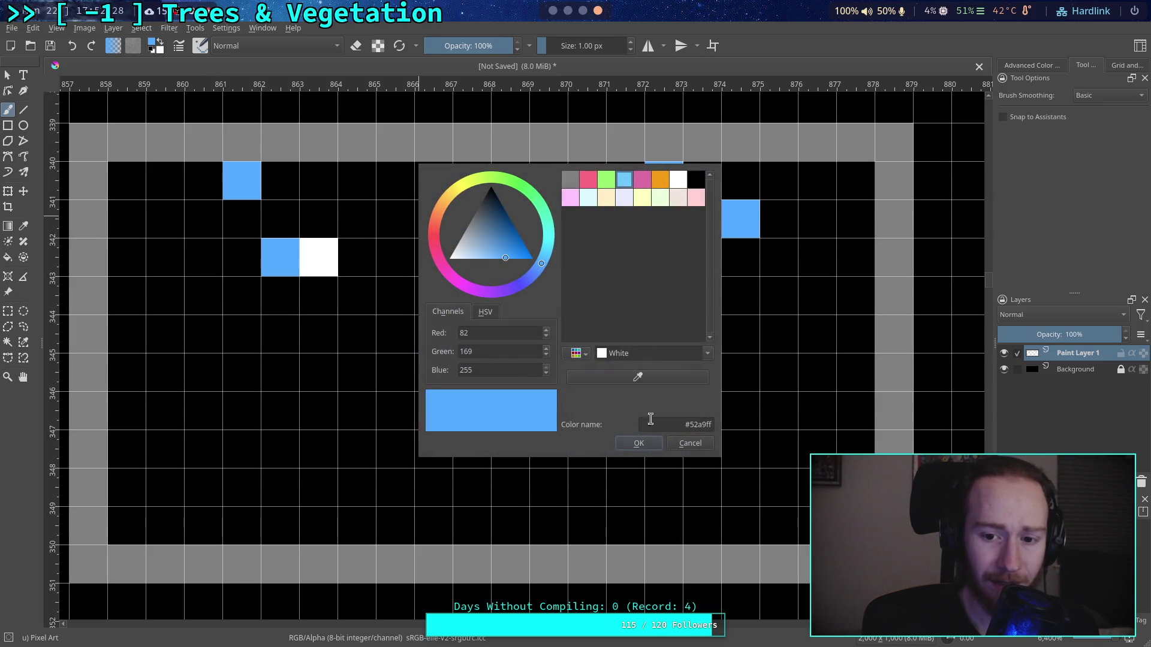
click(696, 179)
click(645, 447)
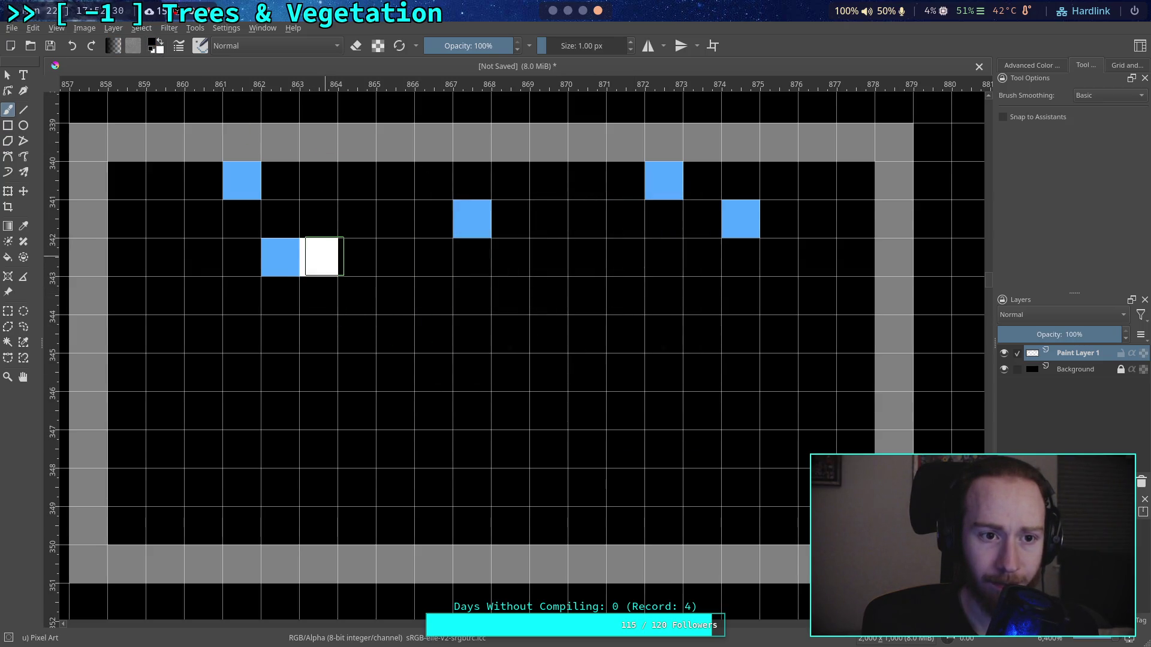
right_click(359, 256)
click(672, 346)
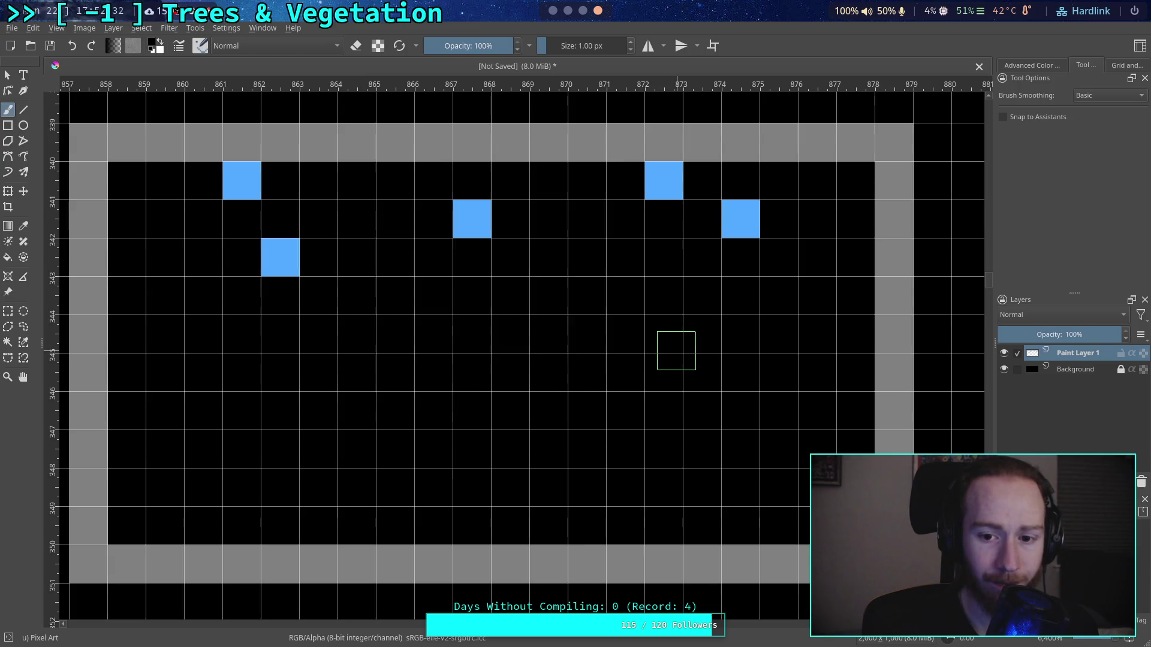
- Swap to white and paint the white pixel one cell further right
click(159, 44)
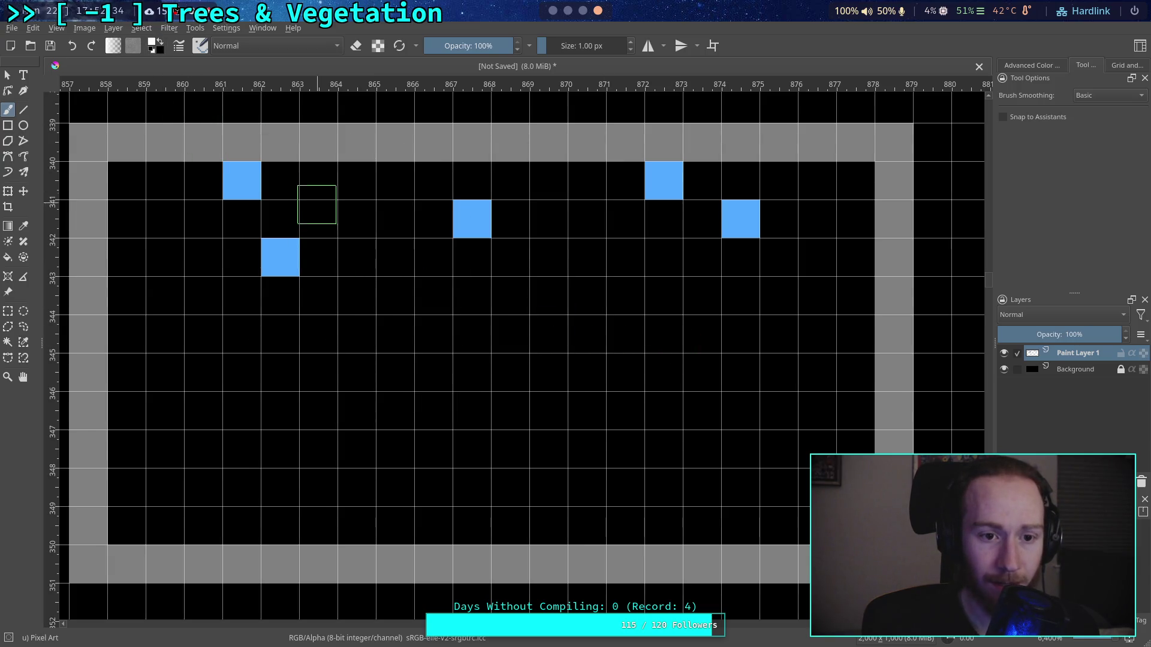
click(357, 258)
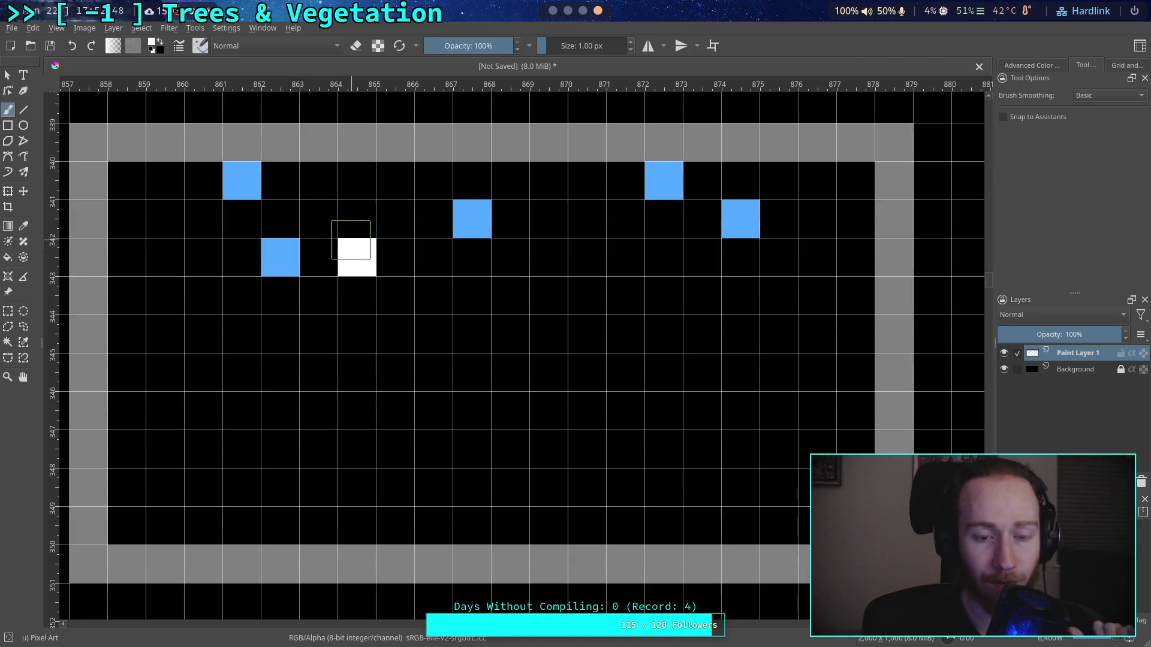
click(155, 43)
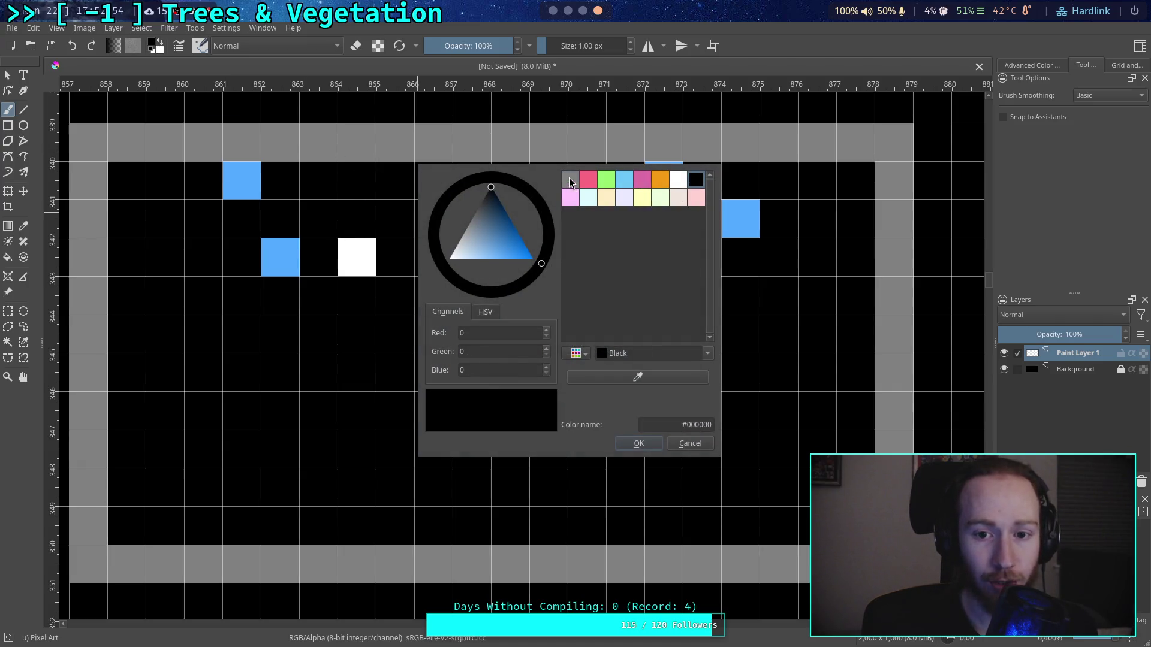
- Pick grey #808080 and paint two grey pixels at row 341, columns 864–865, above the white pixel
click(570, 180)
click(639, 445)
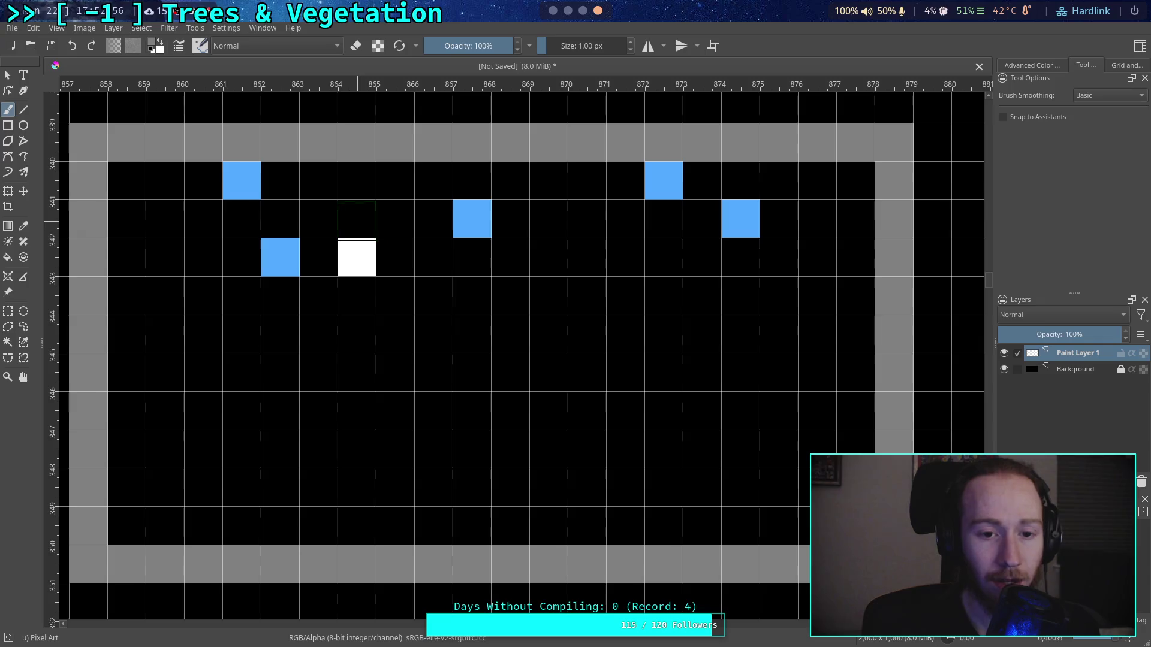
click(357, 219)
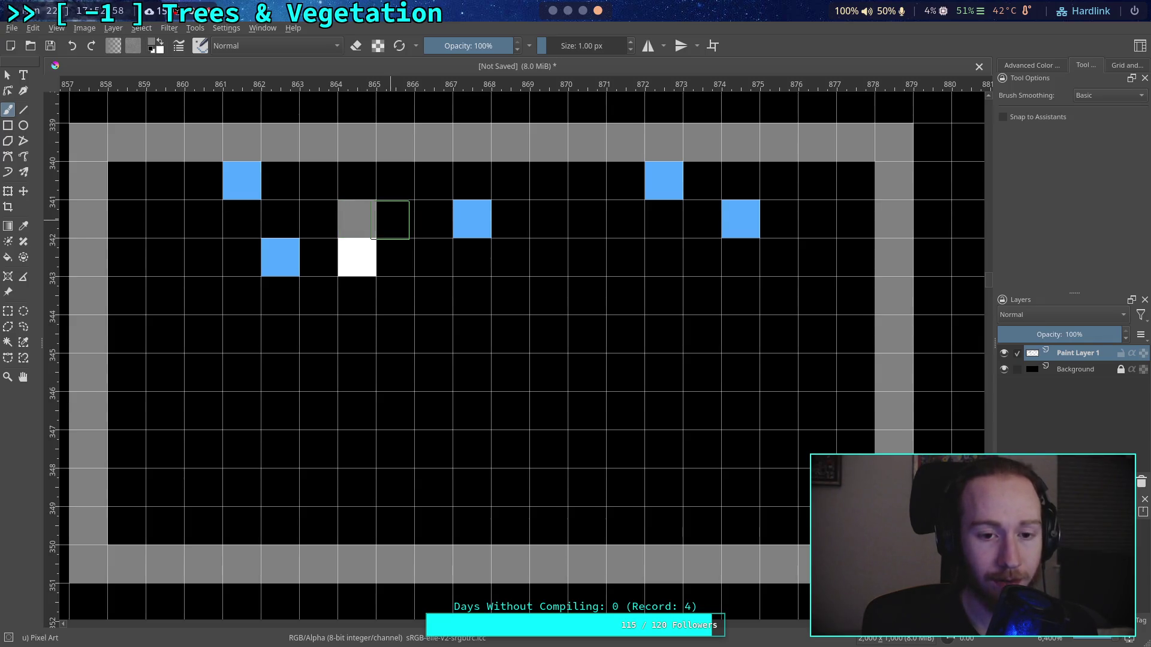
click(391, 220)
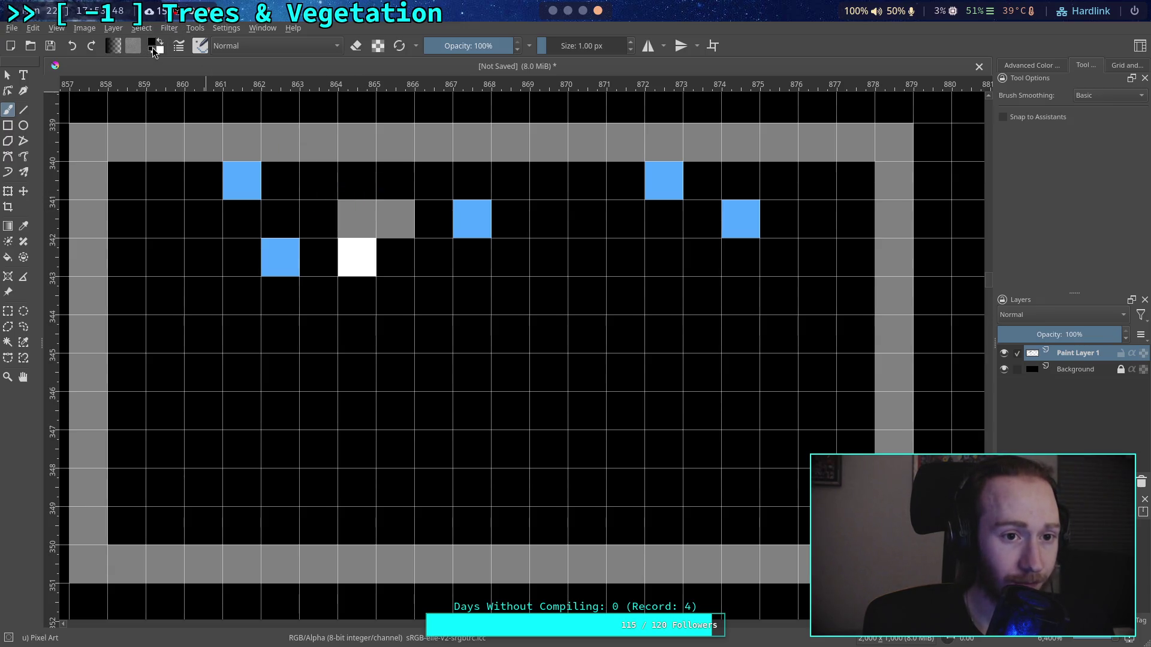
- Swap to black and paint over both grey pixels
click(160, 44)
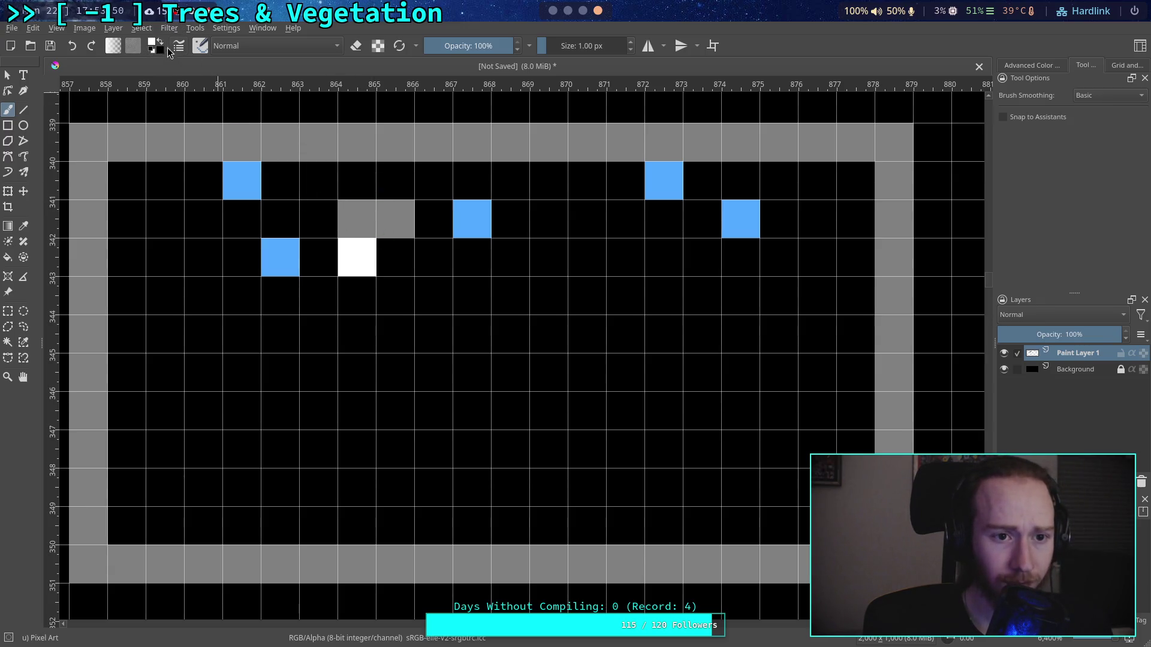
key(x)
click(357, 219)
click(396, 219)
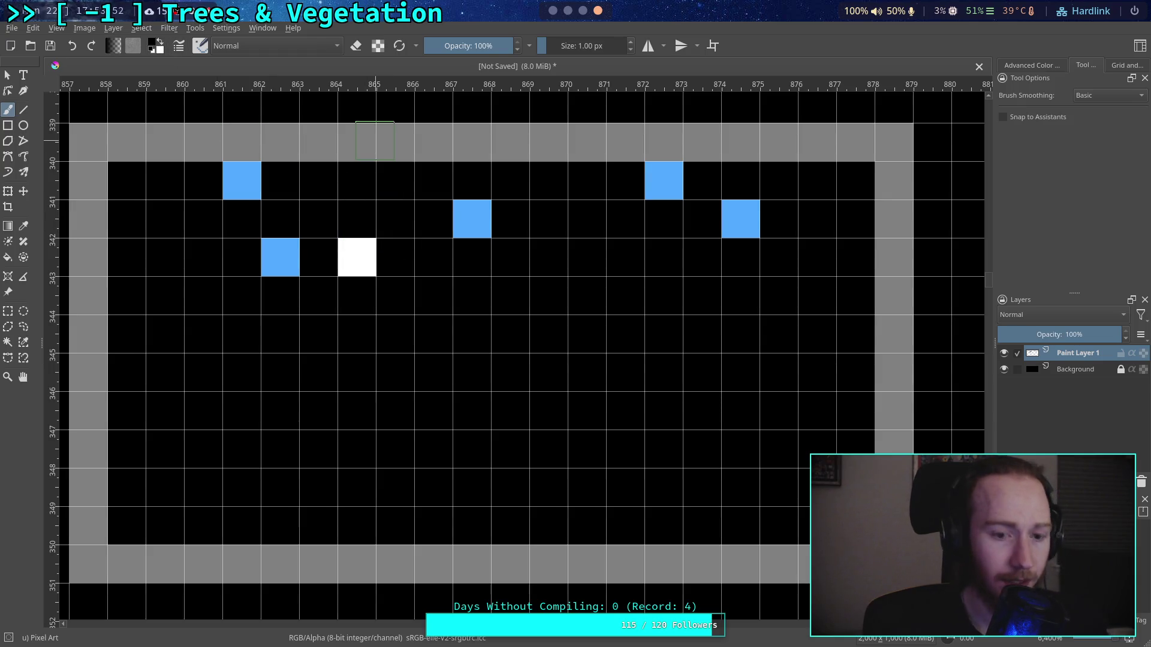
- Restore brush opacity to 100%, sample grey RGB 128 from the border, and return to the brush
key(i)
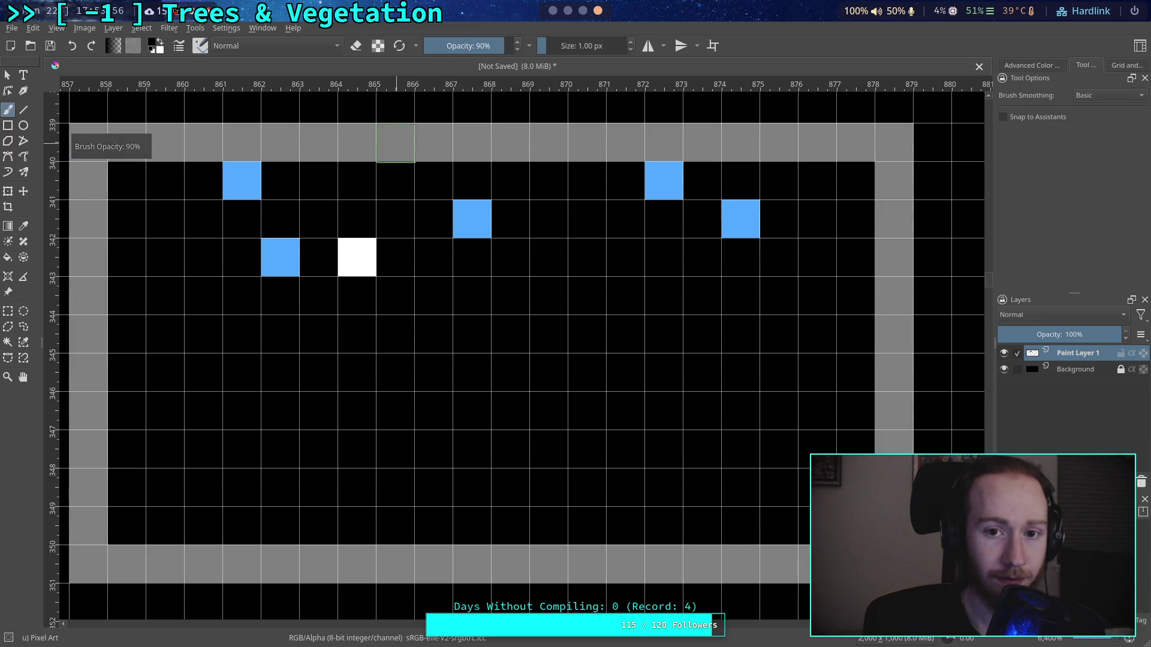
drag(482, 46, 594, 46)
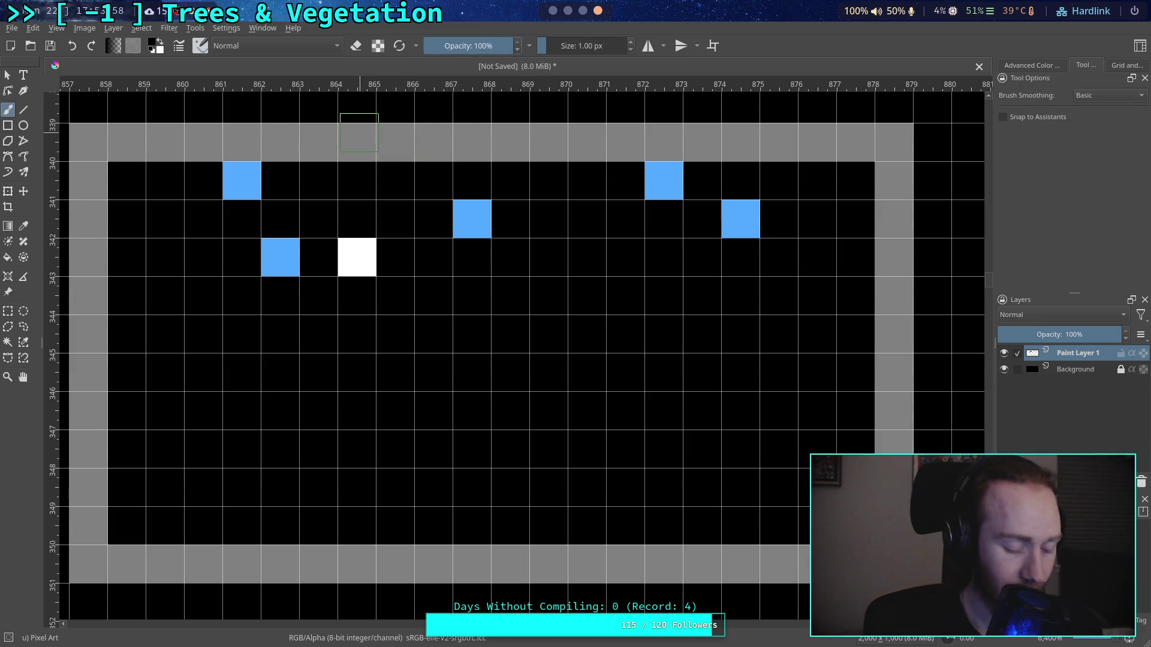
click(24, 226)
click(318, 150)
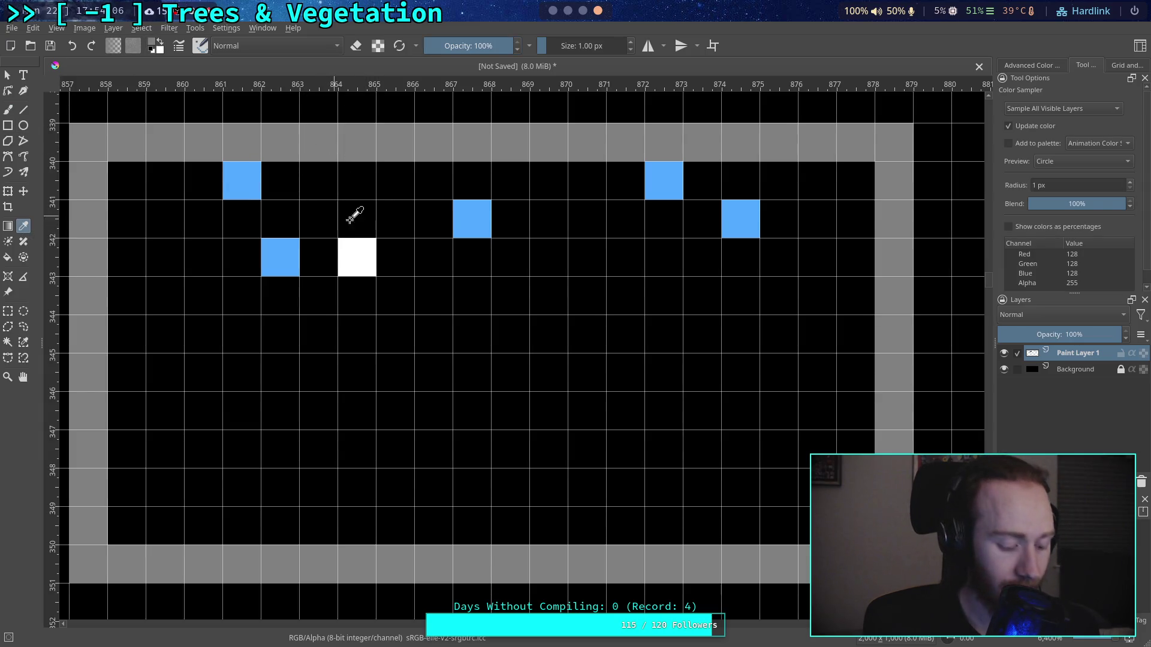
key(b)
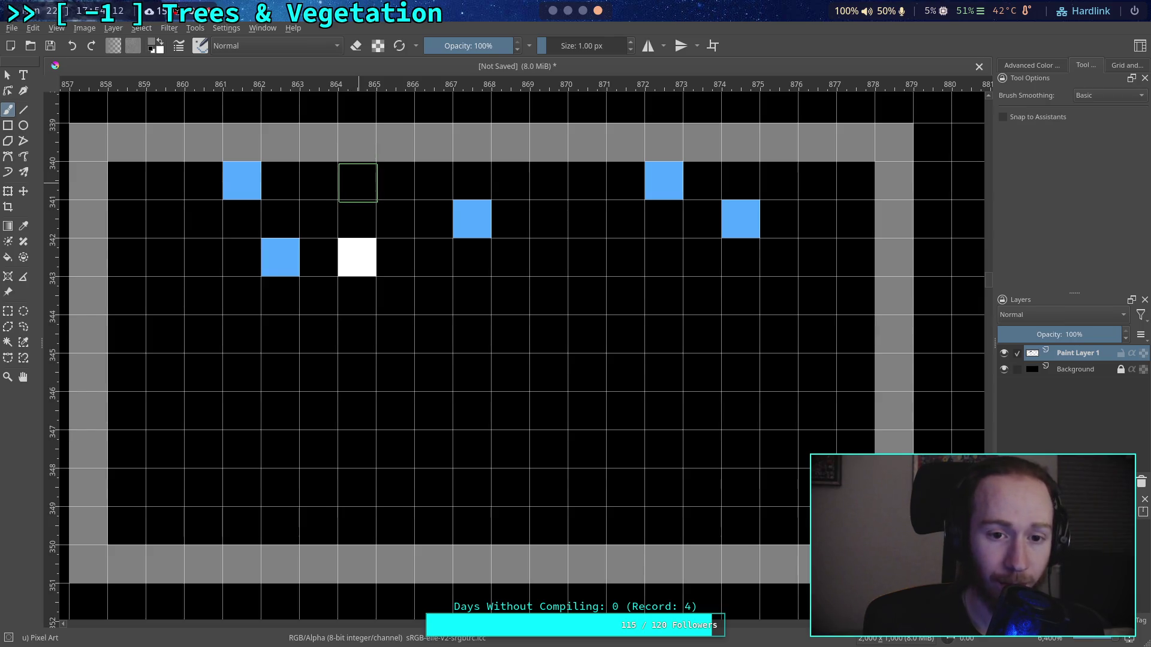
- Paint trial grey pixels near the white pixel and undo each of them
click(358, 182)
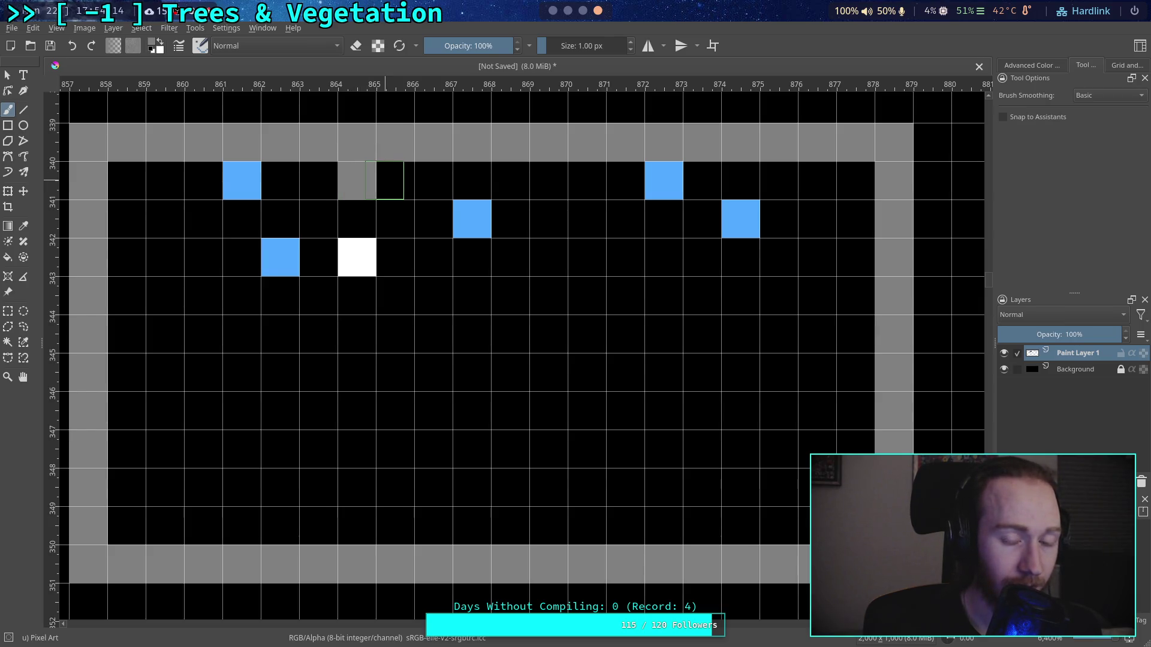
click(396, 181)
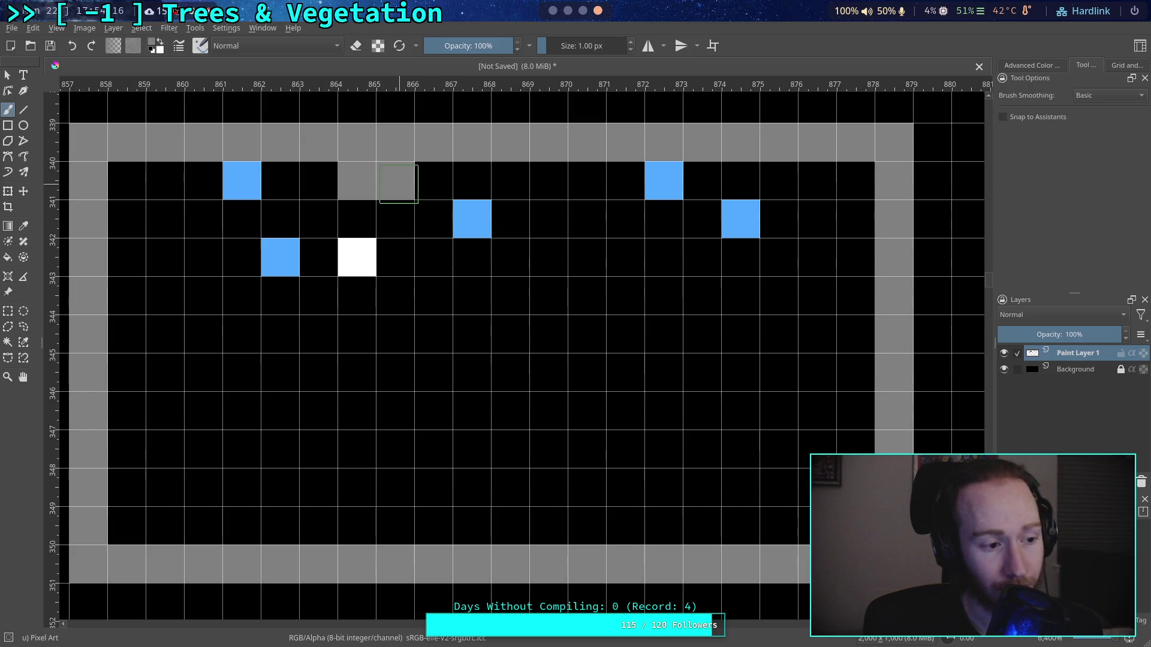
key(ctrl+z)
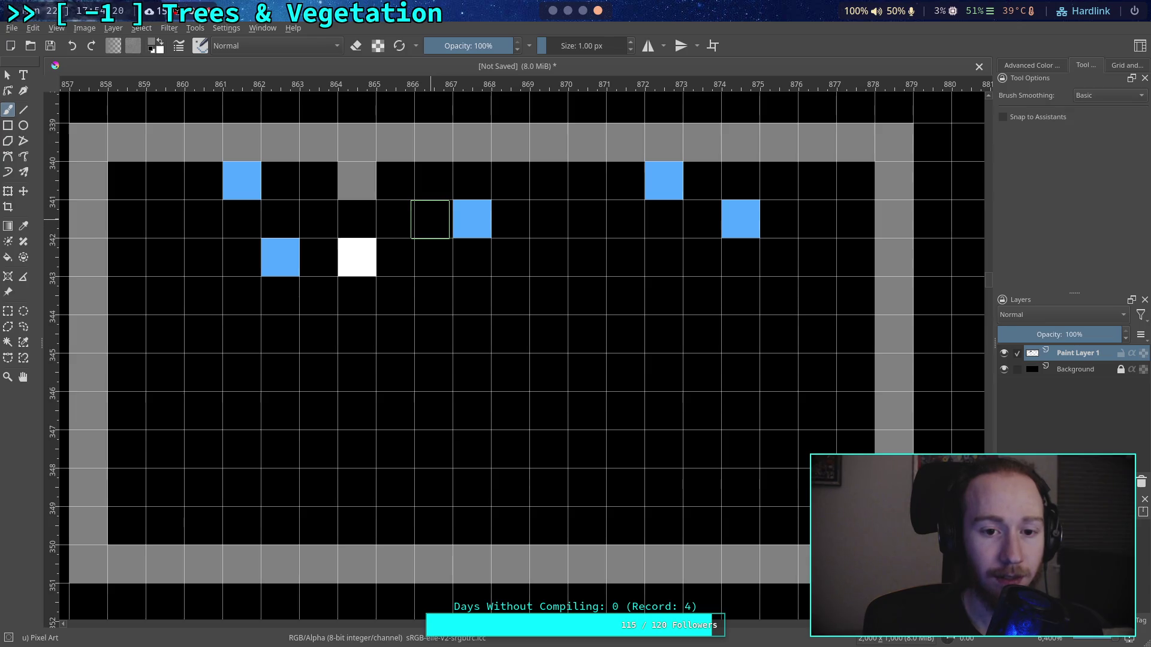
click(433, 219)
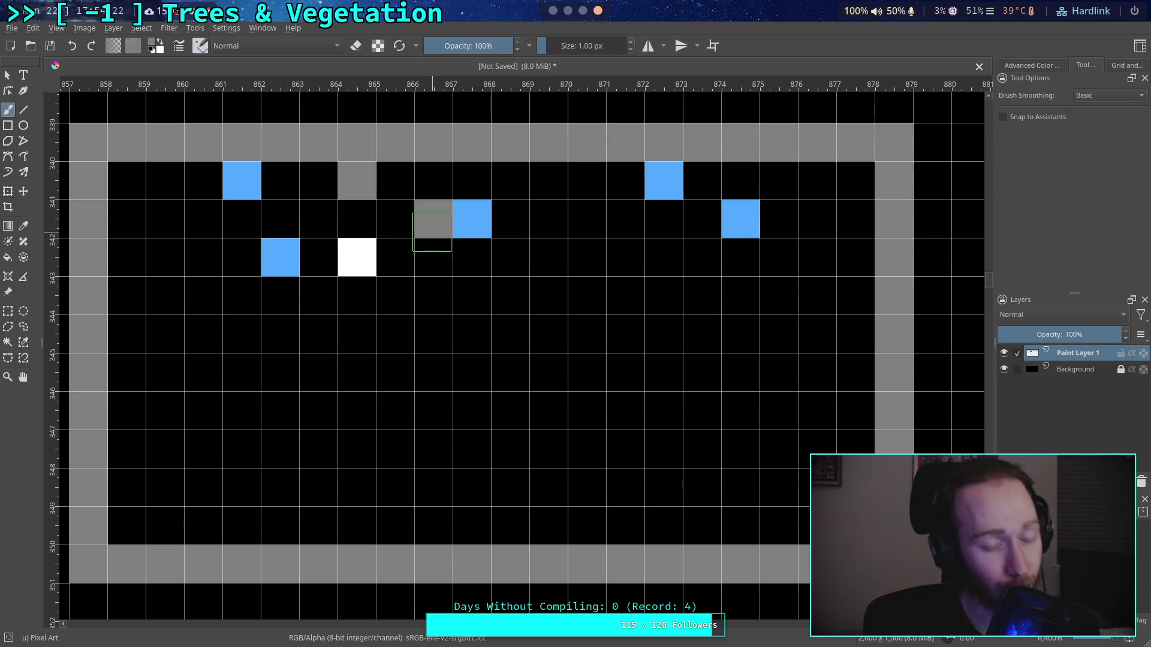
key(ctrl+z)
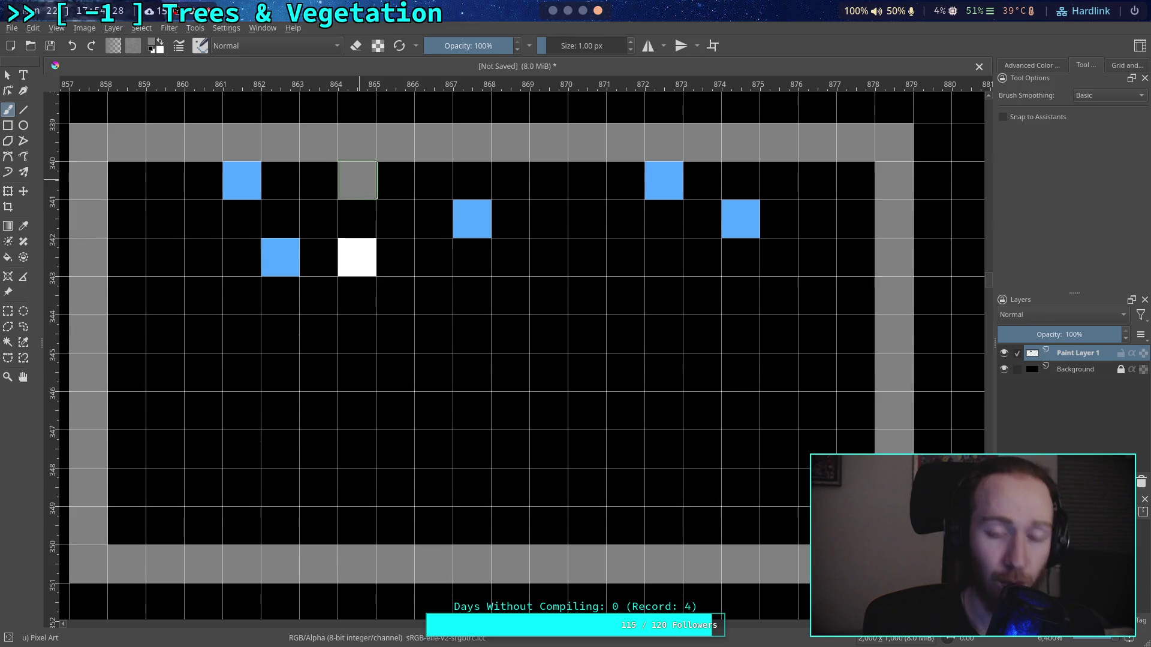
drag(346, 214, 393, 219)
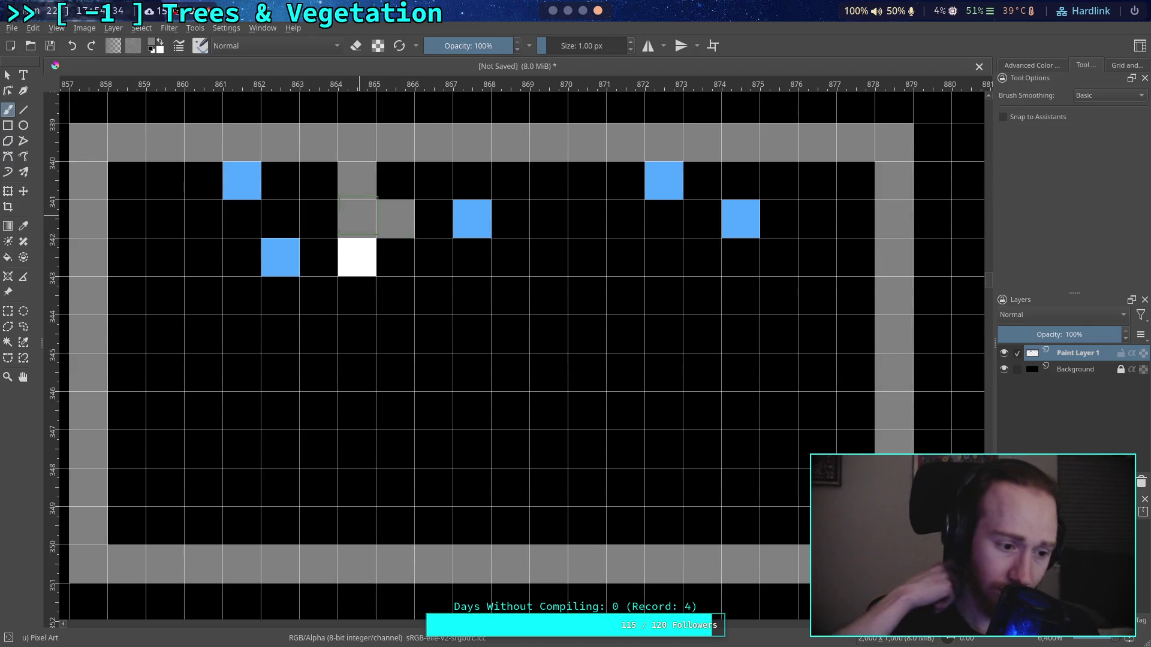
key(ctrl+z)
key(ctrl+z)
key(ctrl+z)
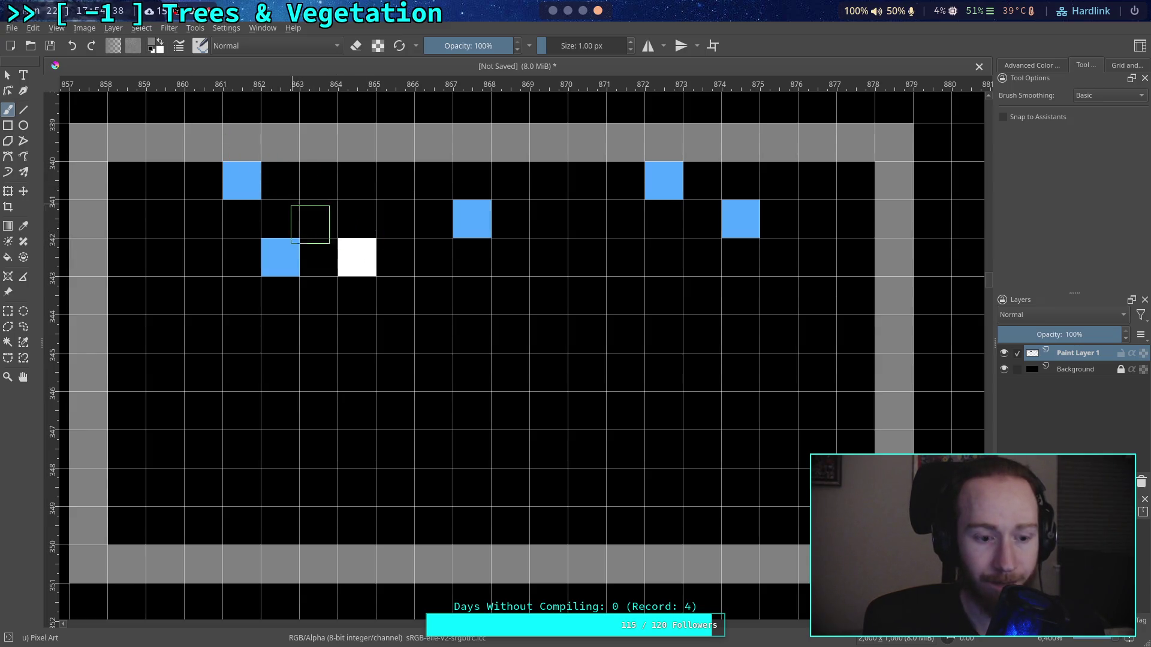
- Return brush opacity to 100% and sample black RGB 0, 0, 0 from the canvas
key(i)
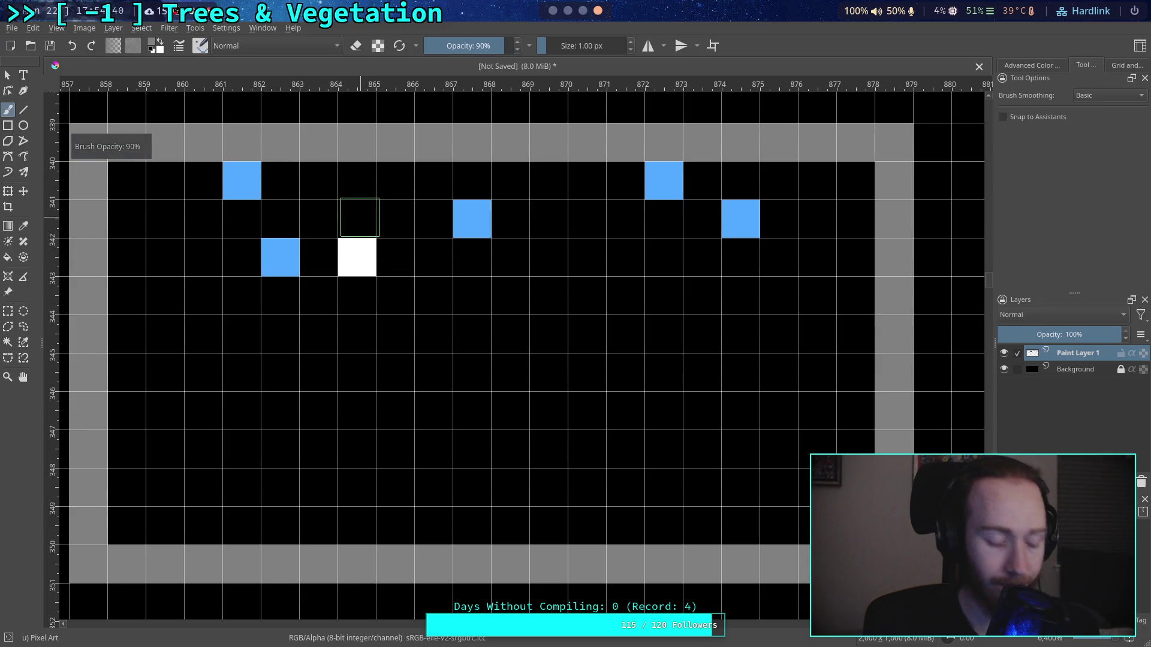
key(o)
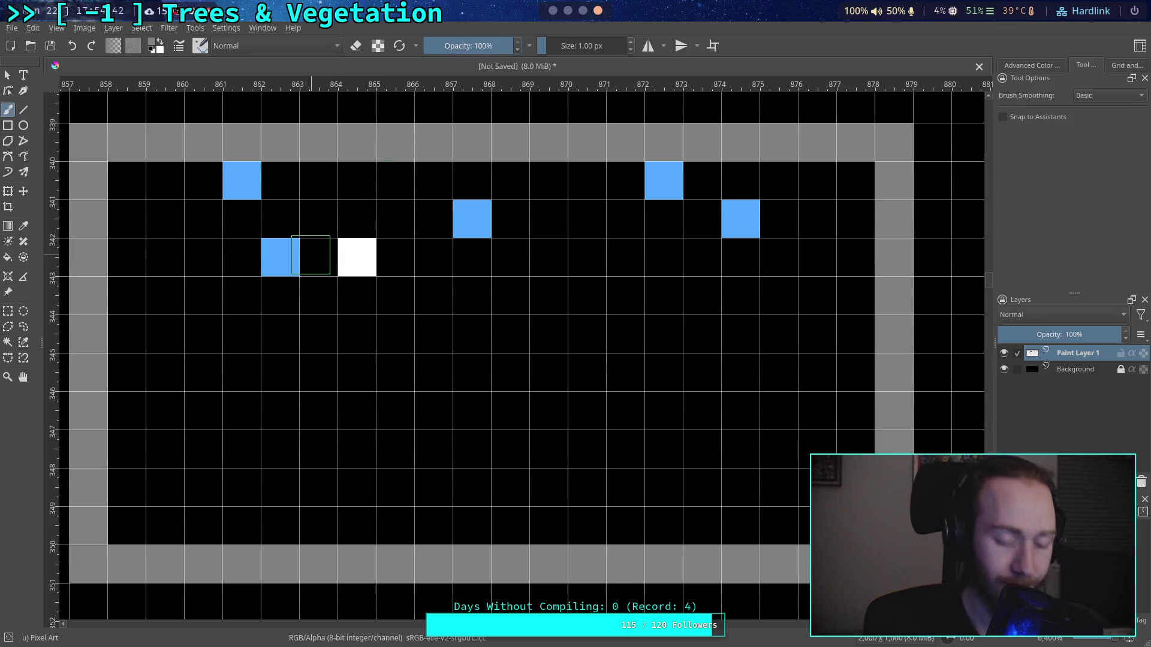
key(p)
click(352, 238)
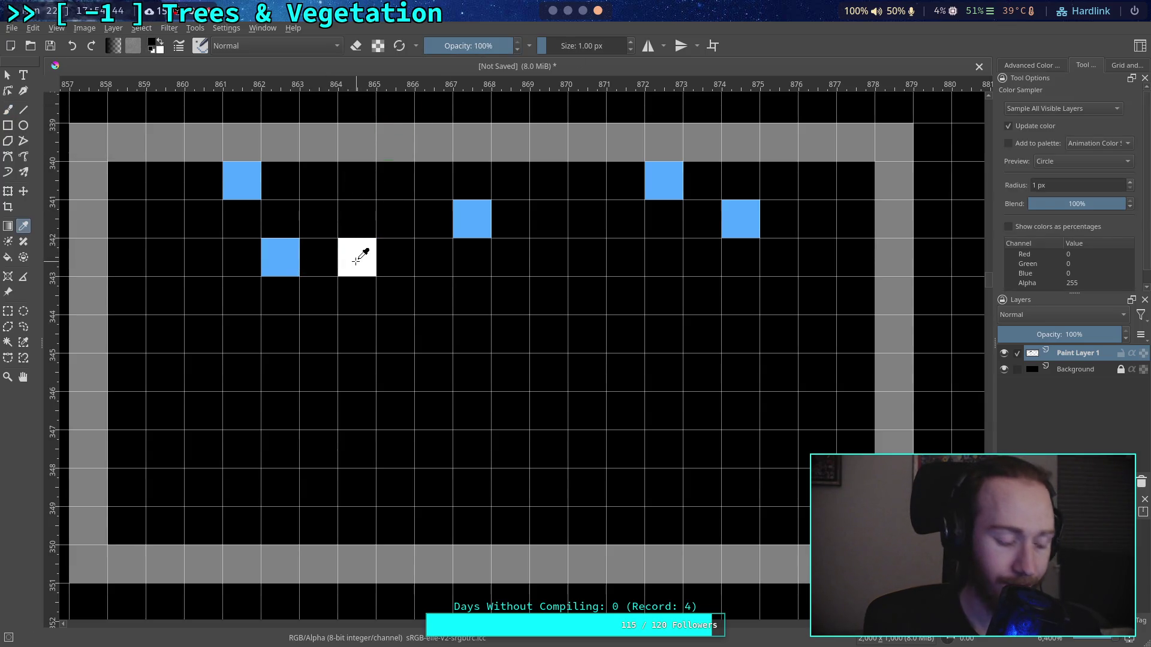
- Move the white pixel one cell right and paint a grey pixel directly above it
key(b)
click(357, 257)
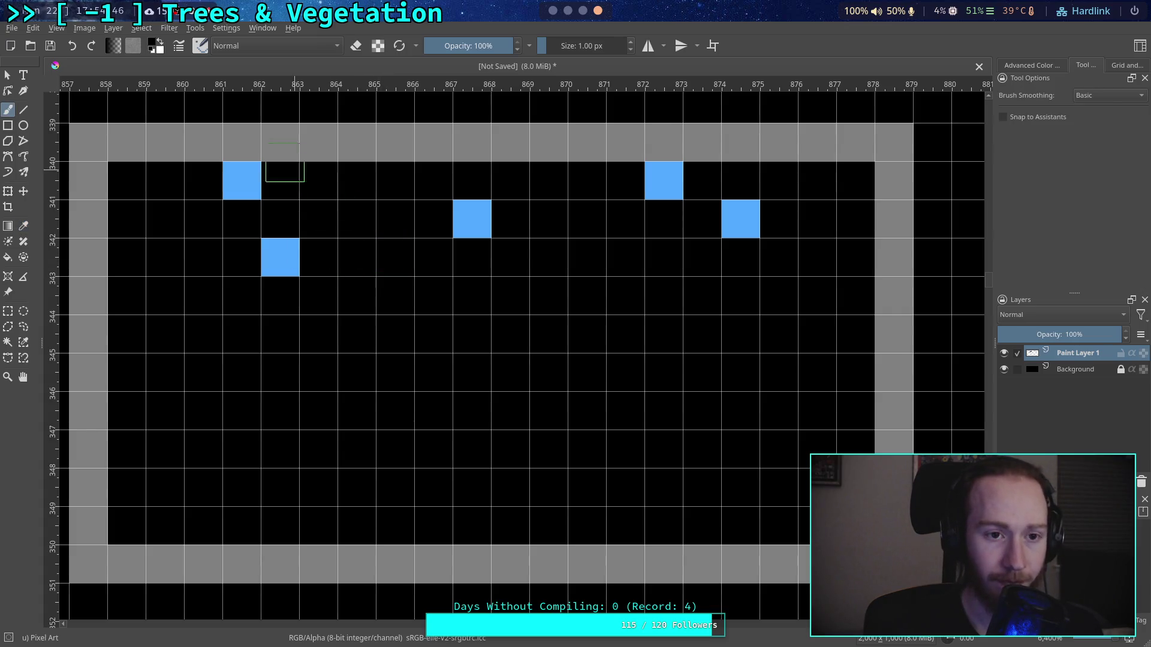
click(162, 47)
click(395, 257)
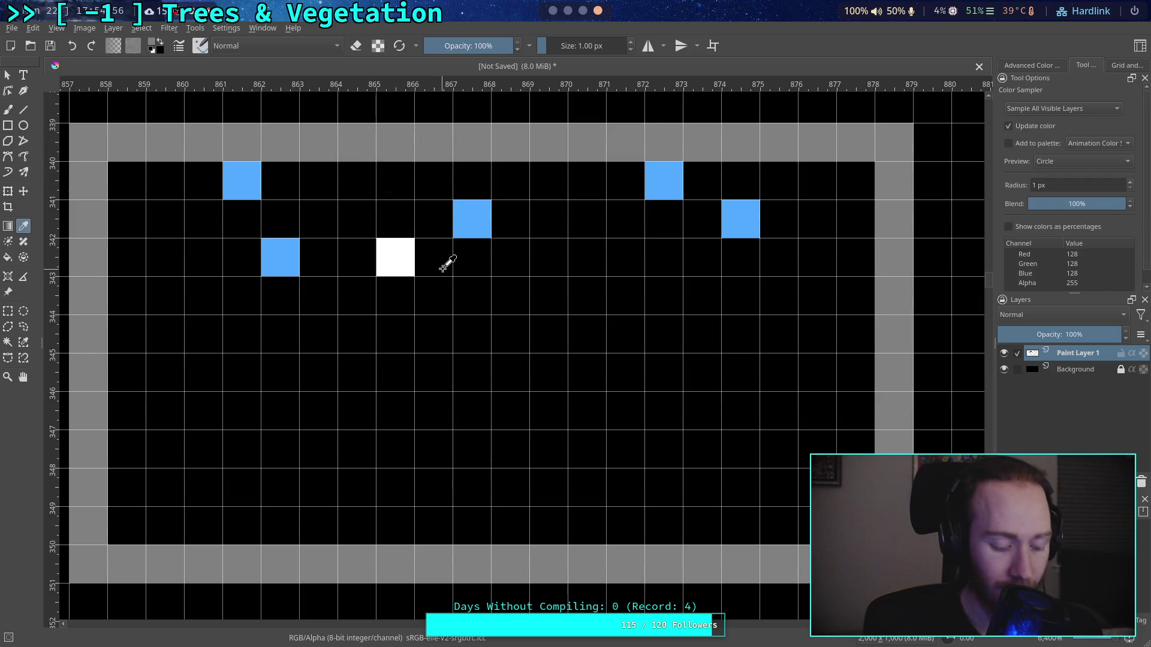
click(395, 219)
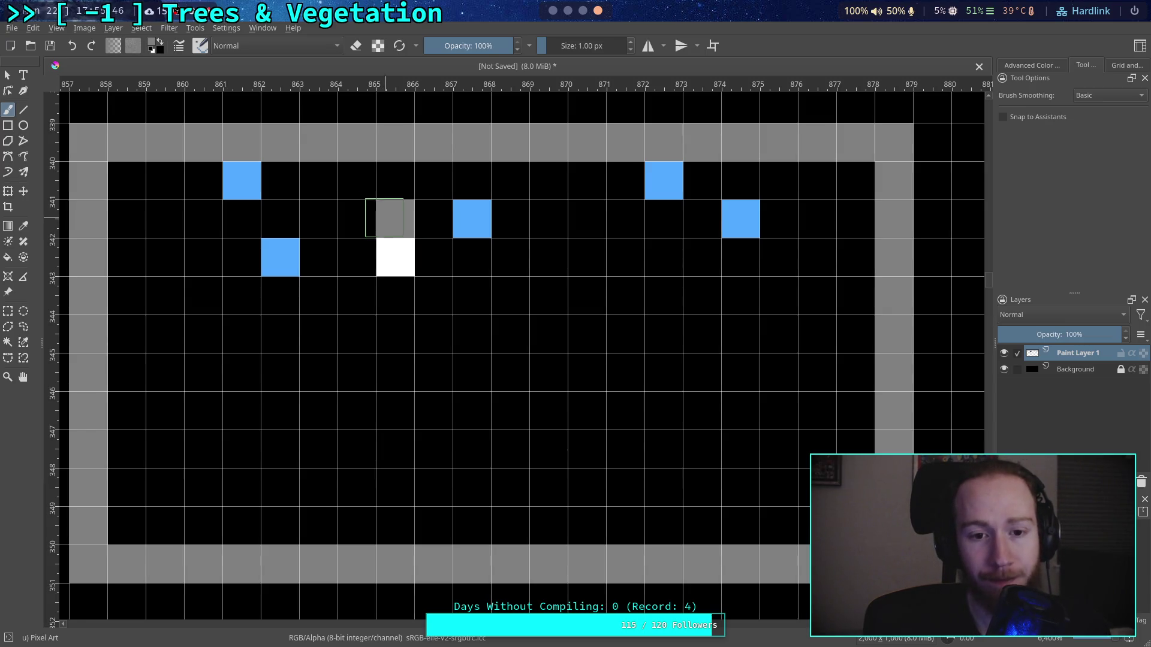
- Blacken the grey pixel above white; paint grey at 865/340, 866/341, 864/342 and 866/340
click(395, 217)
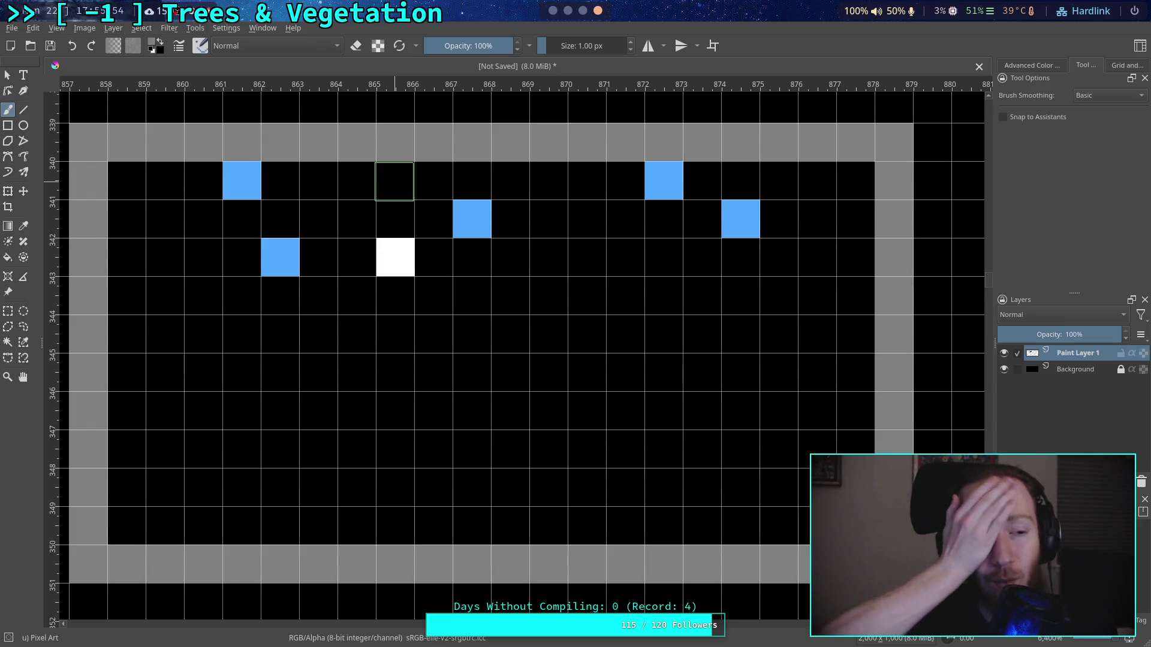
click(354, 263)
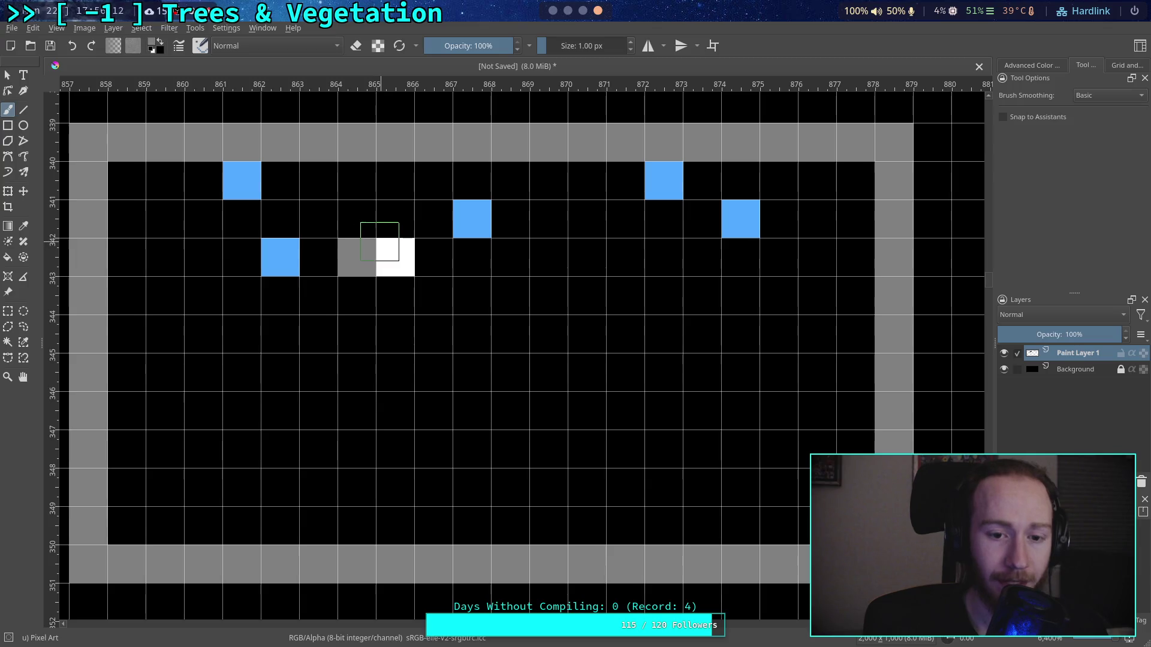
key(ctrl+z)
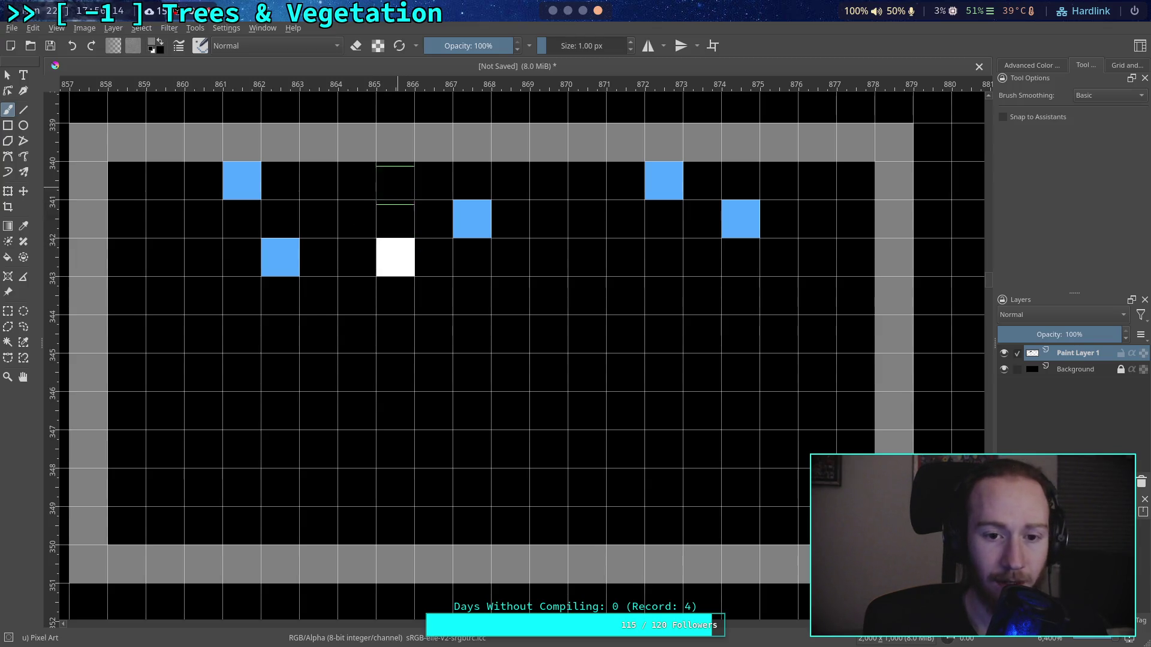
click(395, 180)
click(427, 225)
click(358, 258)
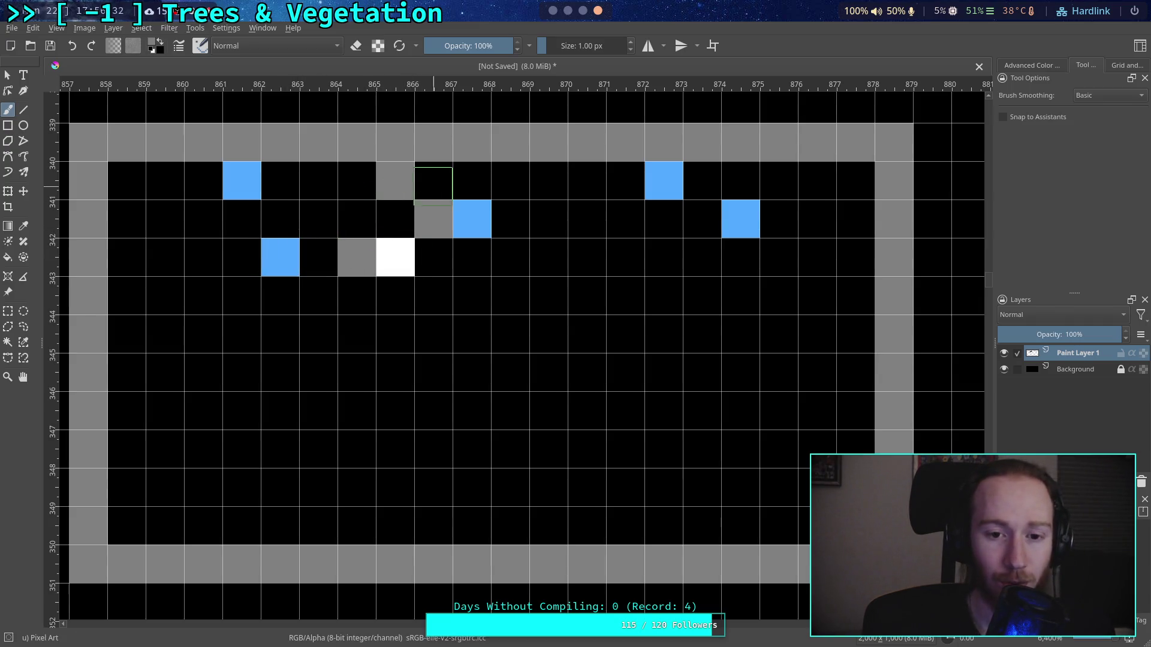
click(433, 180)
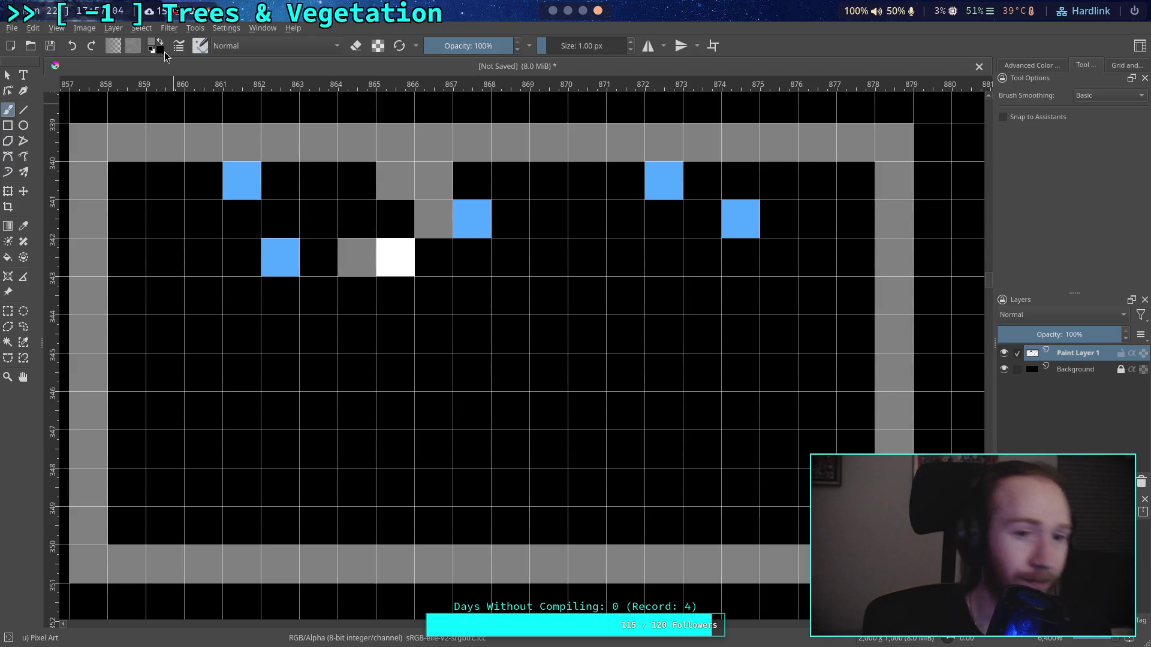
- Paint the light-blue pixel at column 867, row 341 black, then grey
click(160, 43)
click(472, 219)
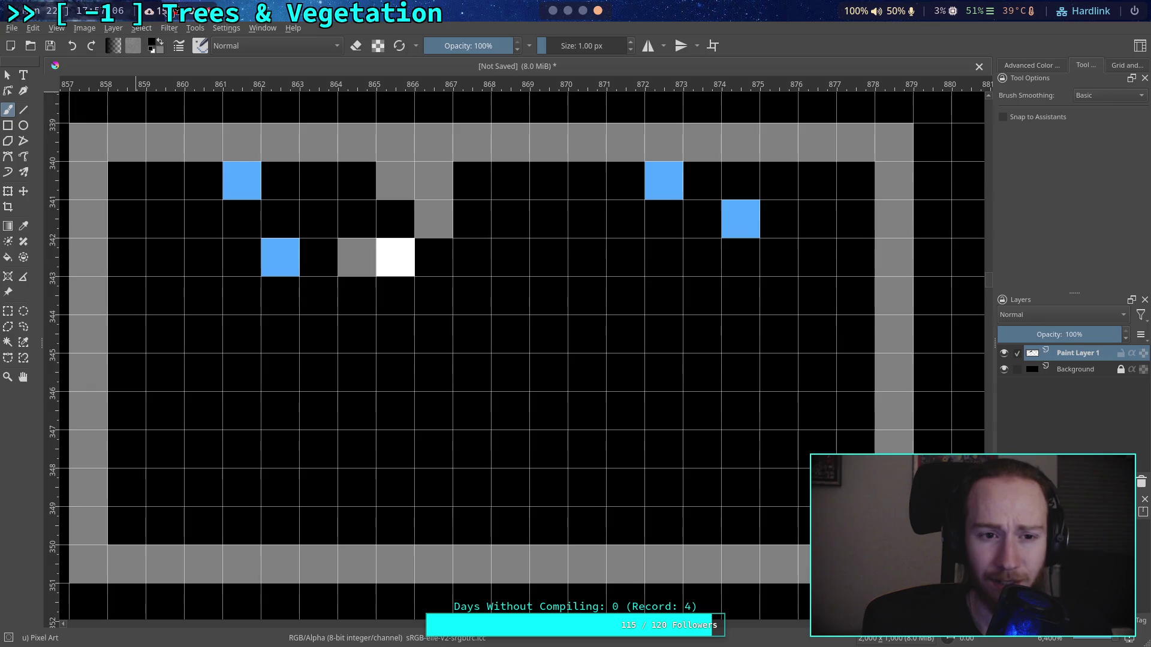
click(163, 44)
click(472, 219)
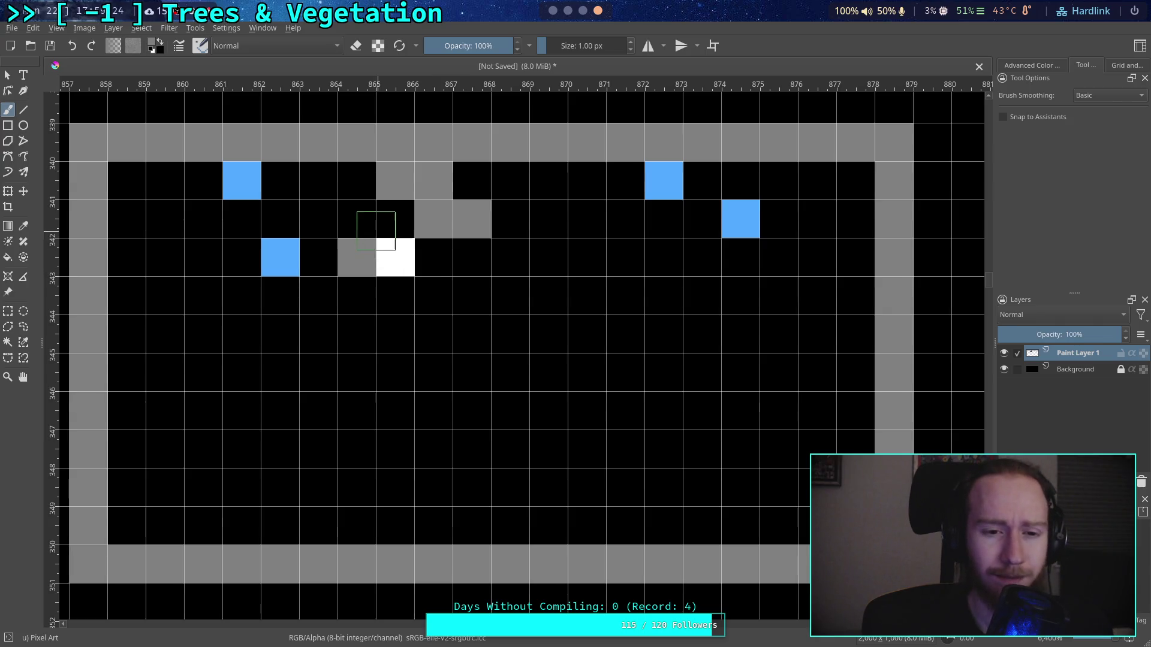
drag(378, 252, 375, 269)
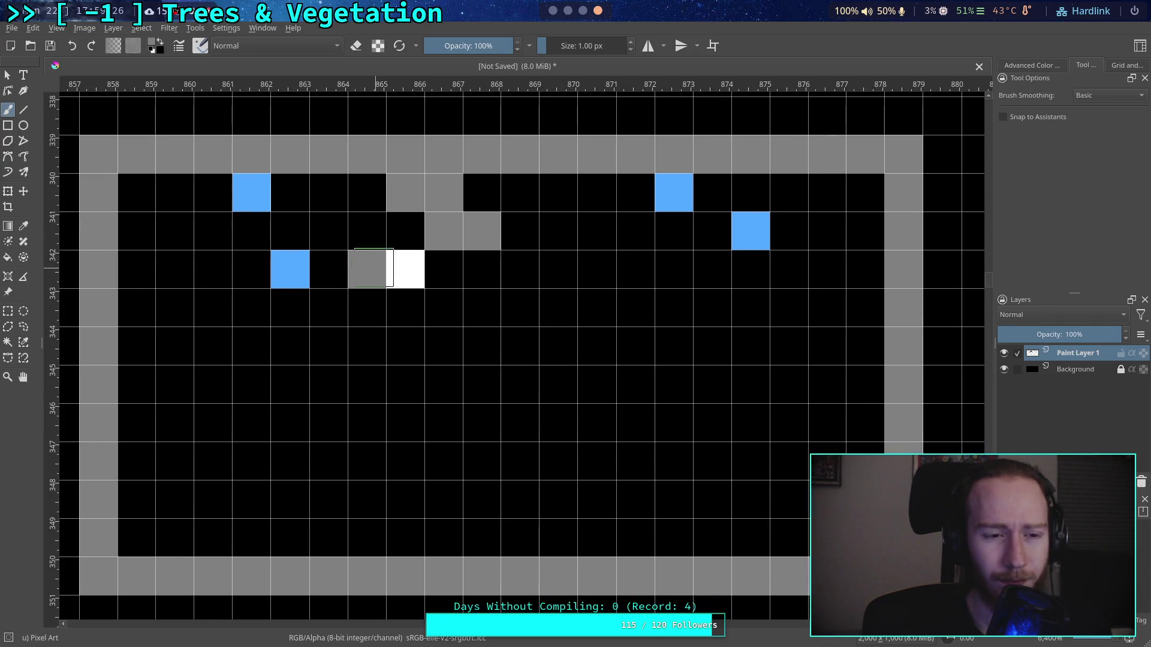
- Paint the grey border and the grey pixels around the white pixel black
click(160, 44)
mouse_move(138, 154)
mouse_down()
mouse_move(908, 153)
mouse_move(904, 528)
mouse_up()
mouse_move(803, 578)
mouse_down()
mouse_move(99, 569)
mouse_move(109, 182)
mouse_move(123, 108)
mouse_up()
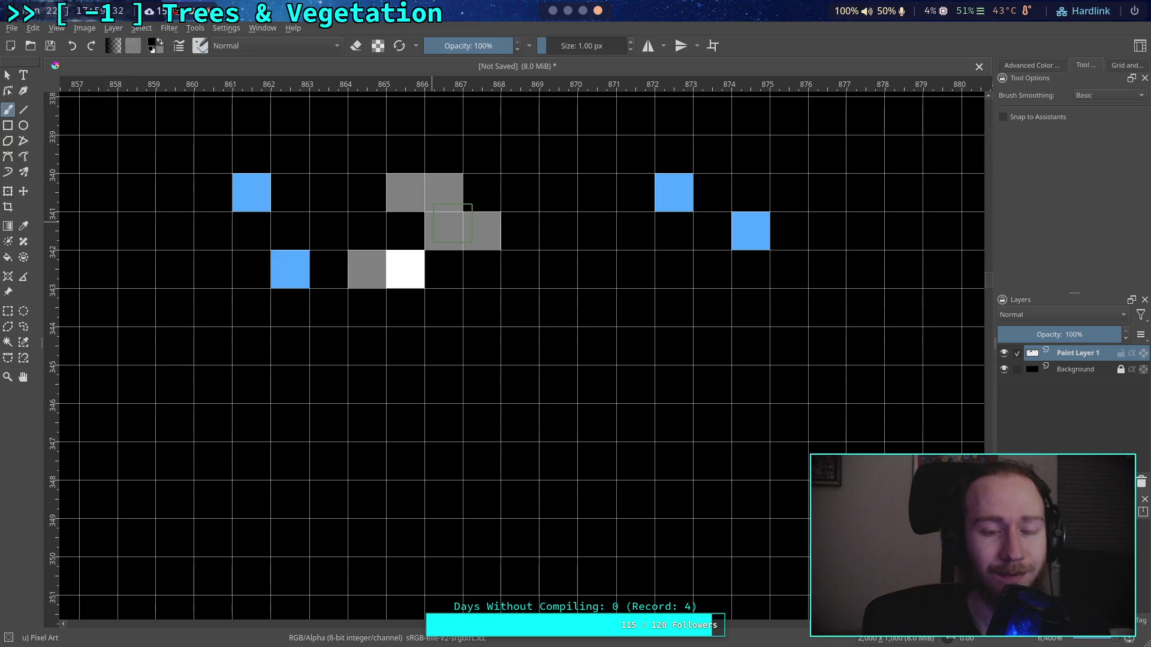
mouse_move(379, 250)
mouse_down()
mouse_move(451, 264)
mouse_move(375, 274)
mouse_up()
click(376, 310)
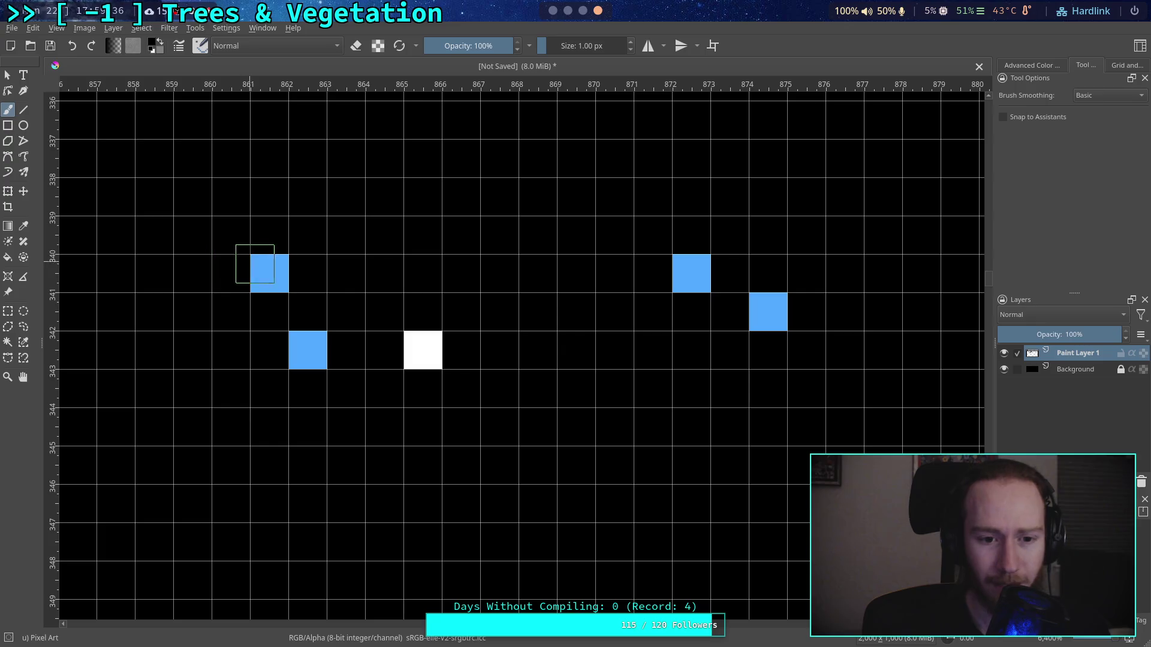
- Blacken the blue pixels at 861/340, 862/342, 872/340 and 874/341
click(269, 272)
click(305, 348)
click(691, 274)
click(768, 312)
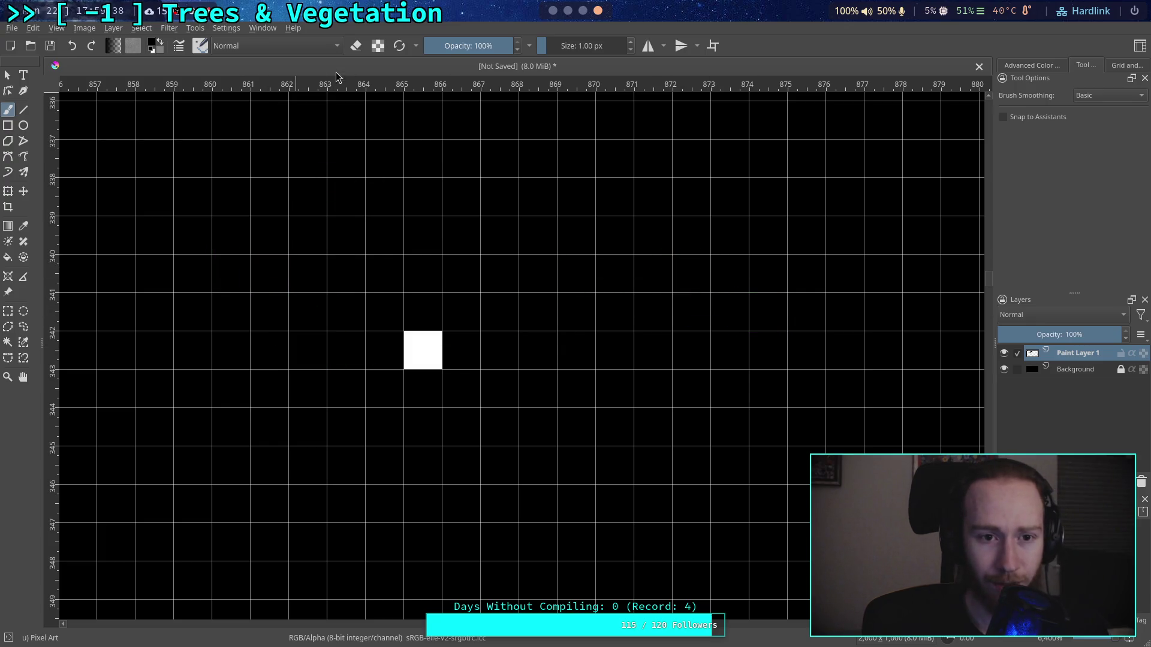
click(162, 41)
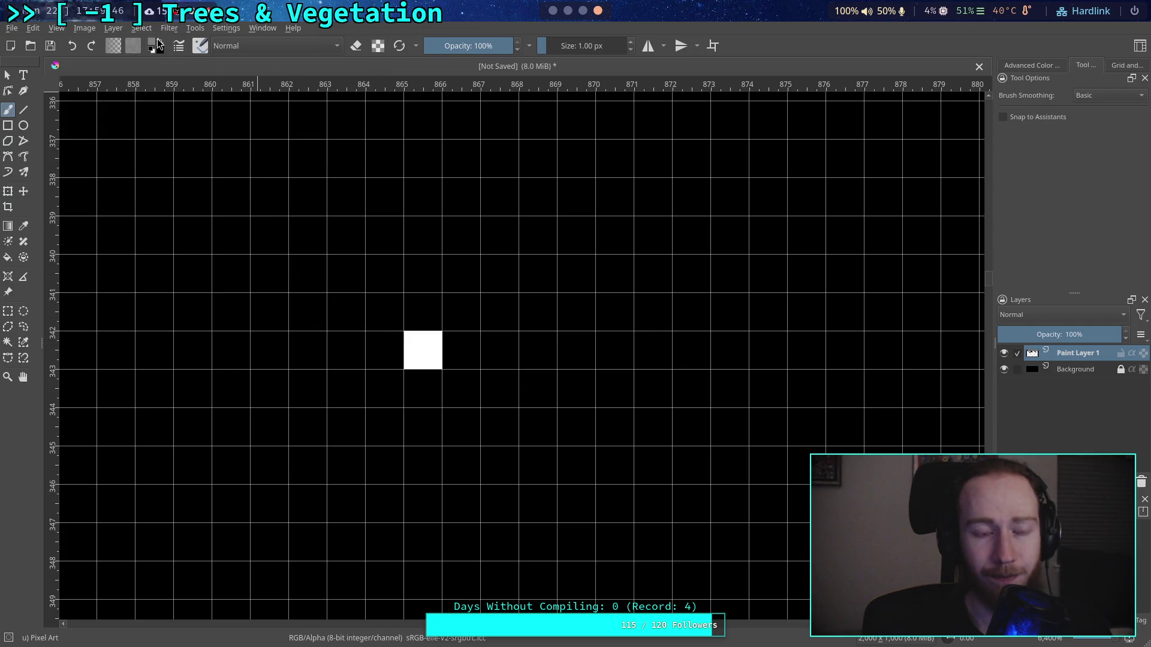
click(162, 41)
click(163, 42)
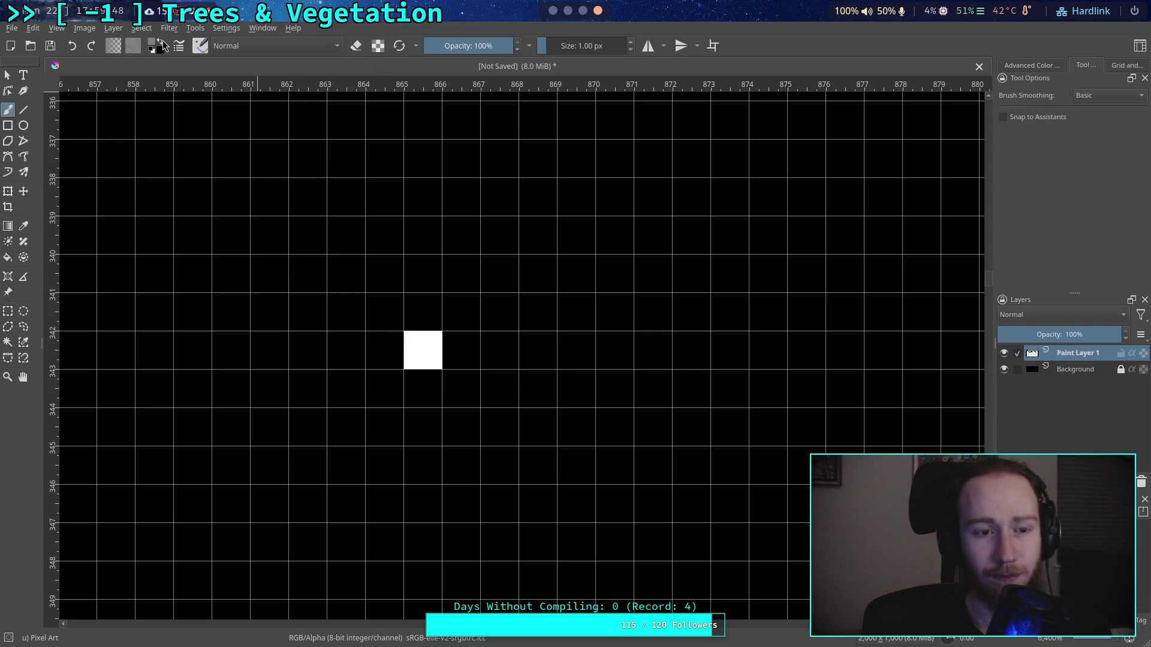
- Choose light blue #6ec8fa and paint a pixel at column 864, row 342
click(152, 52)
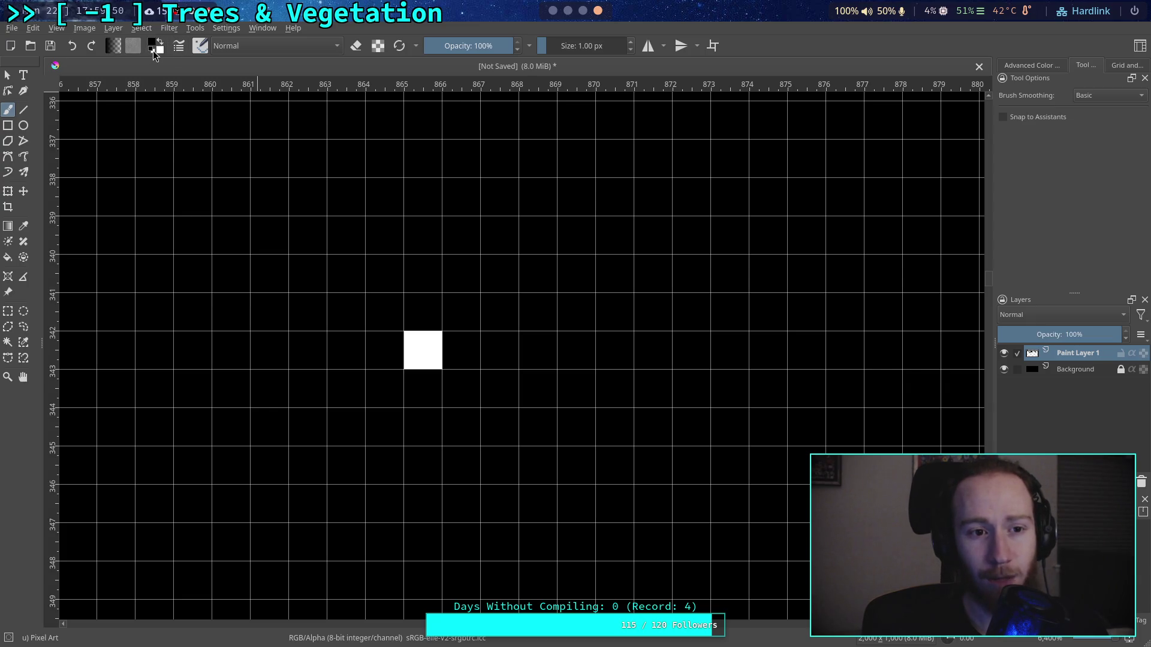
click(159, 49)
click(623, 179)
click(638, 443)
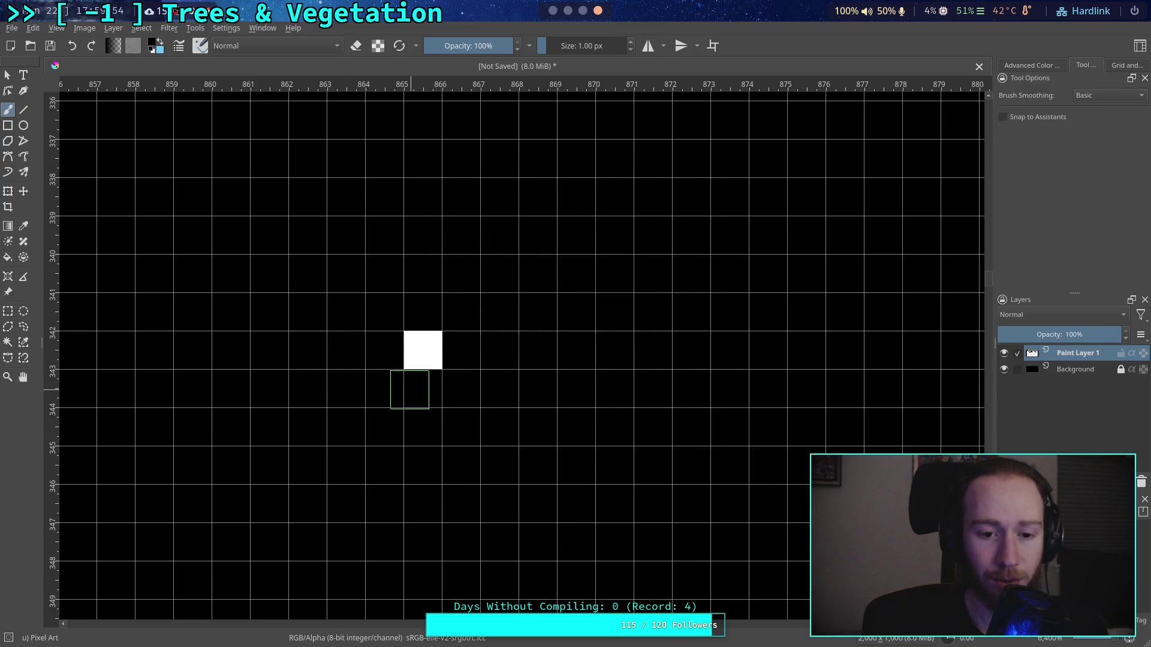
click(162, 41)
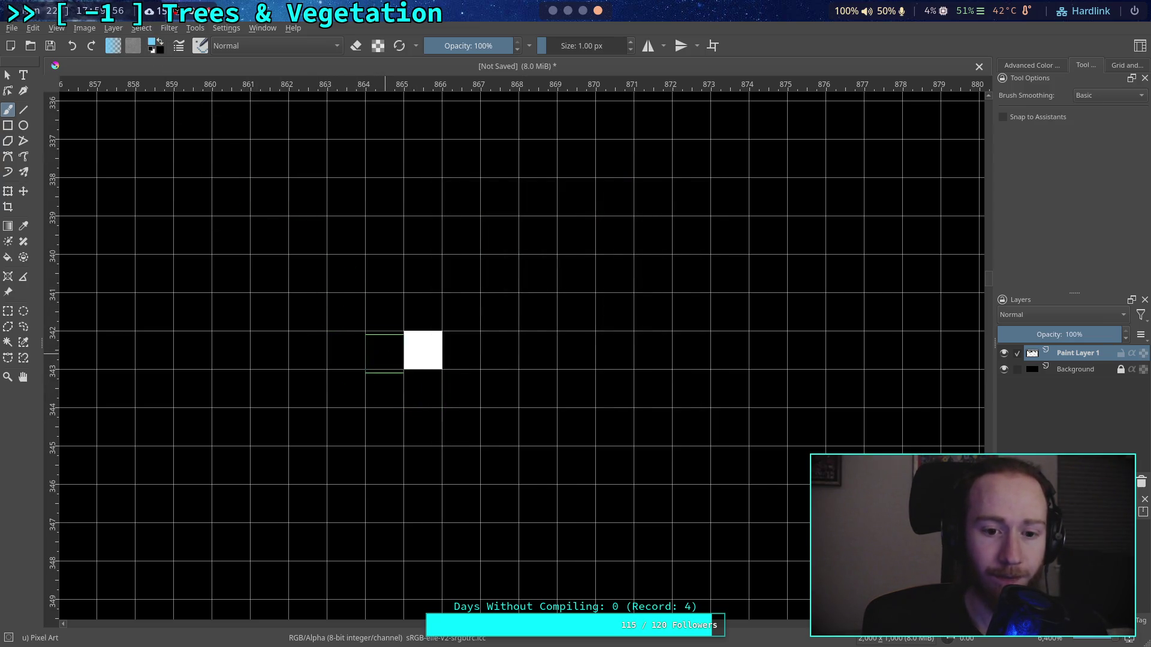
click(385, 350)
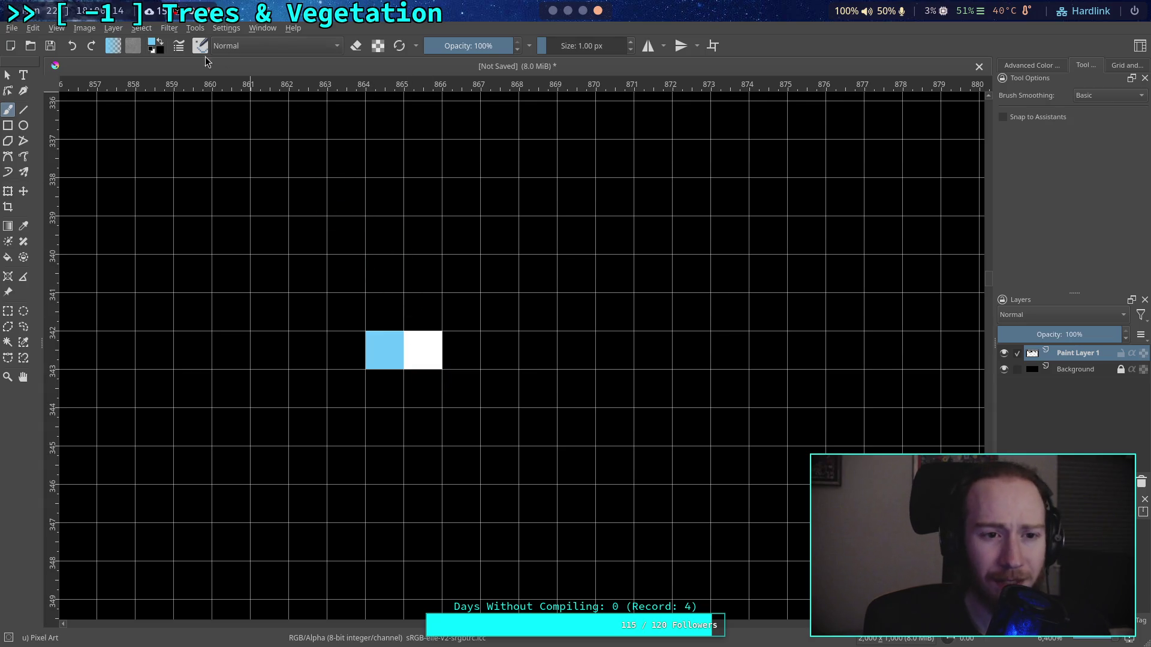
click(152, 46)
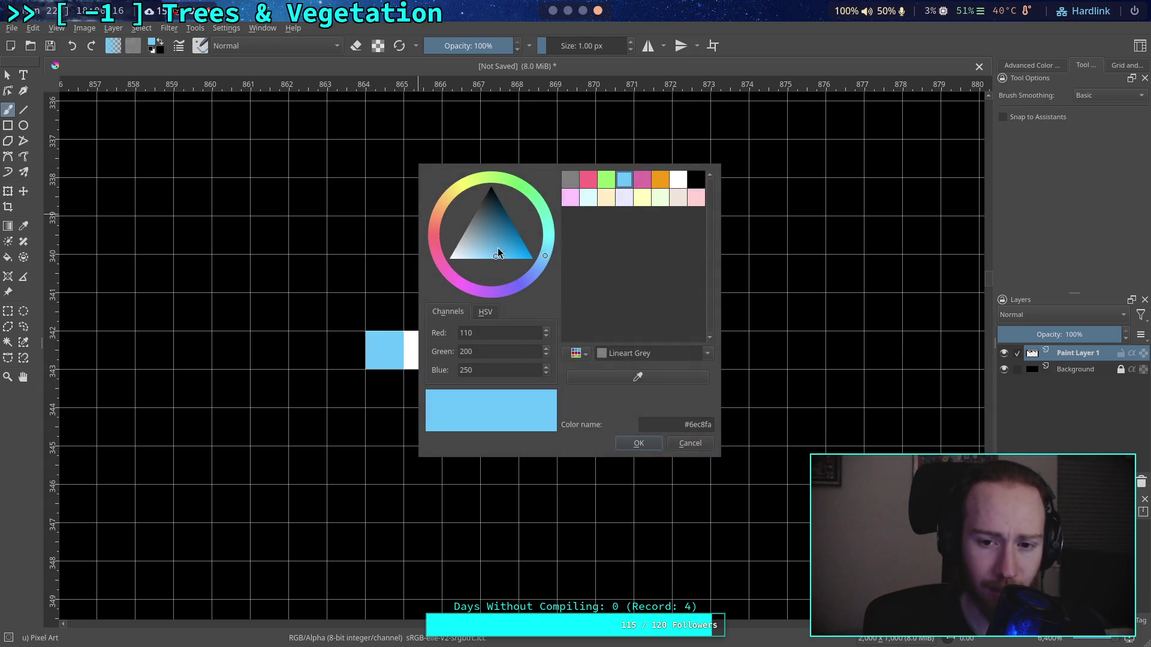
- Pick white from the palette and move the white pixel to column 866, row 342
click(677, 180)
click(638, 446)
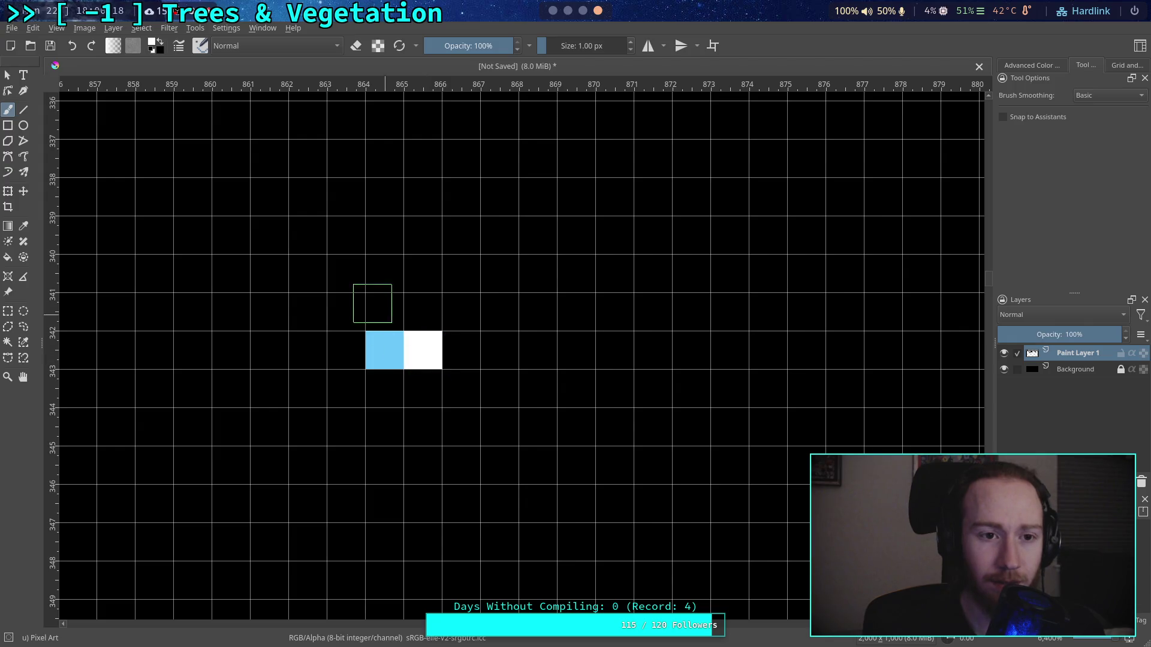
click(160, 50)
click(423, 350)
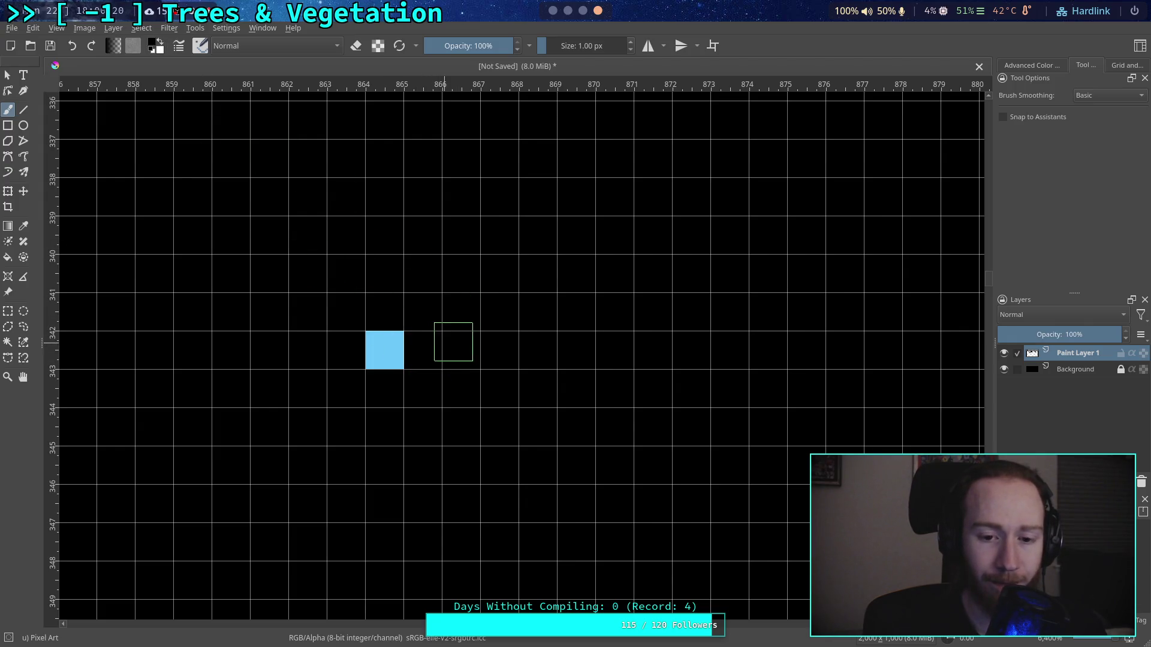
click(160, 43)
click(461, 350)
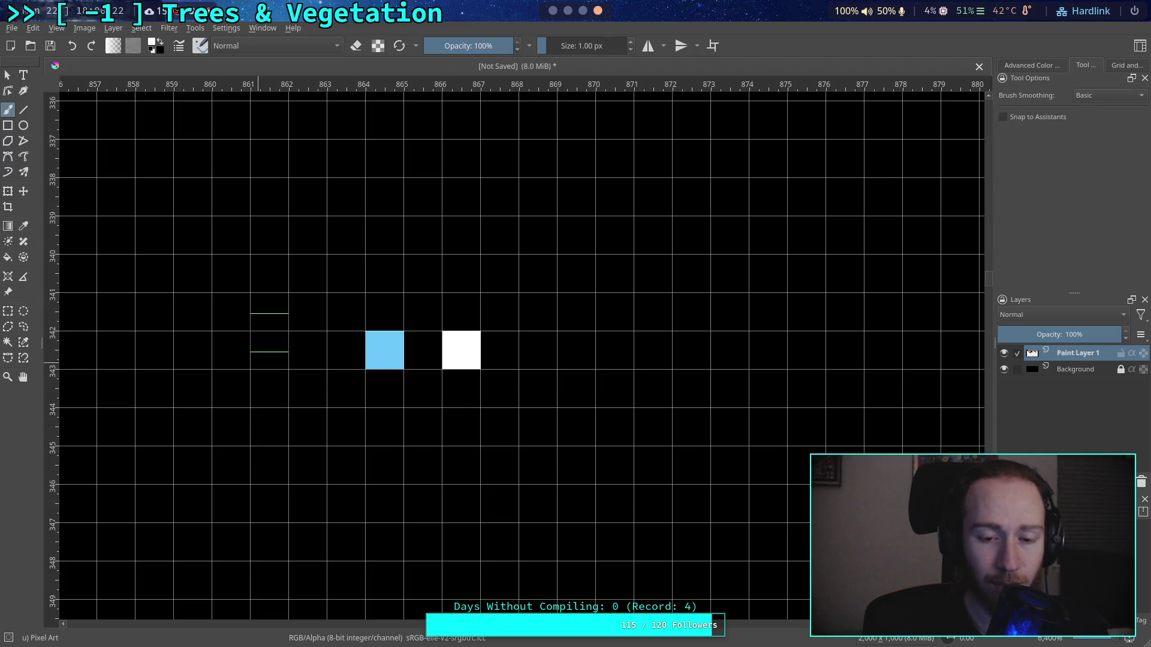
- Switch to palette grey and paint a cross of grey pixels above the white pixel
click(154, 43)
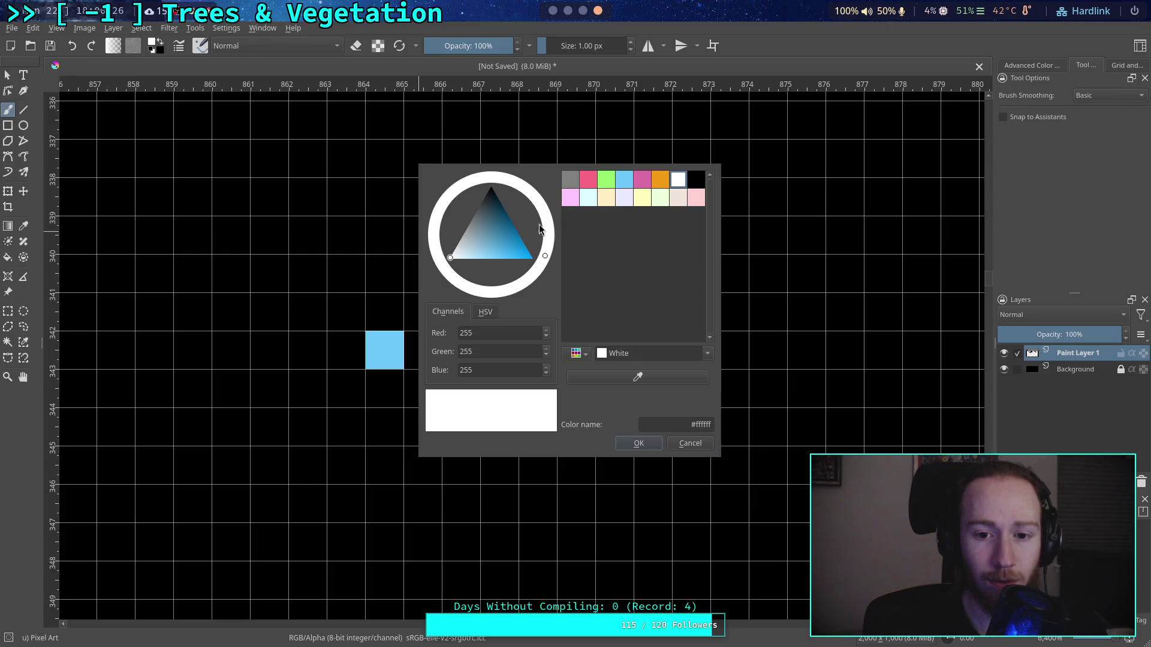
click(570, 179)
click(639, 443)
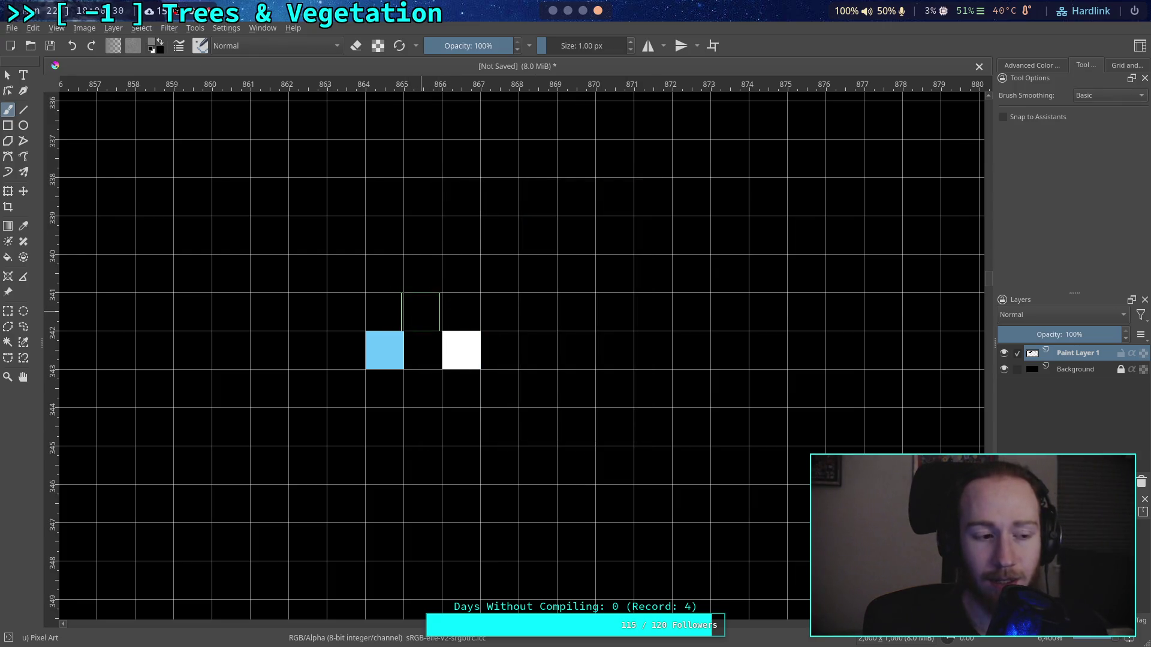
click(415, 311)
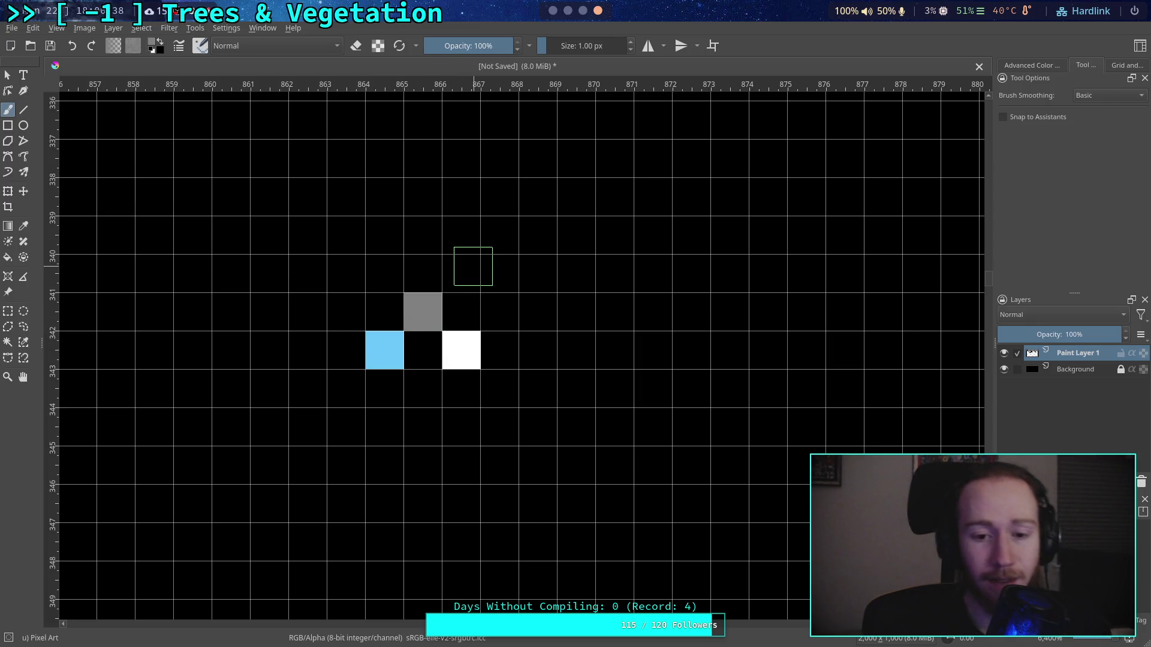
click(461, 312)
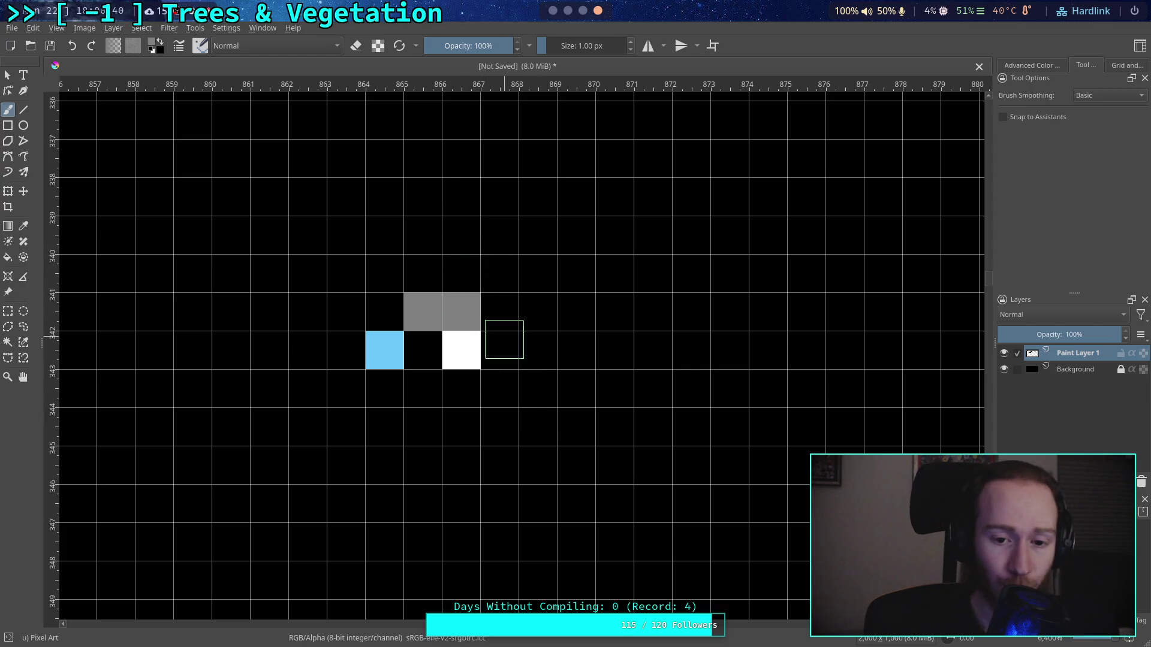
click(501, 312)
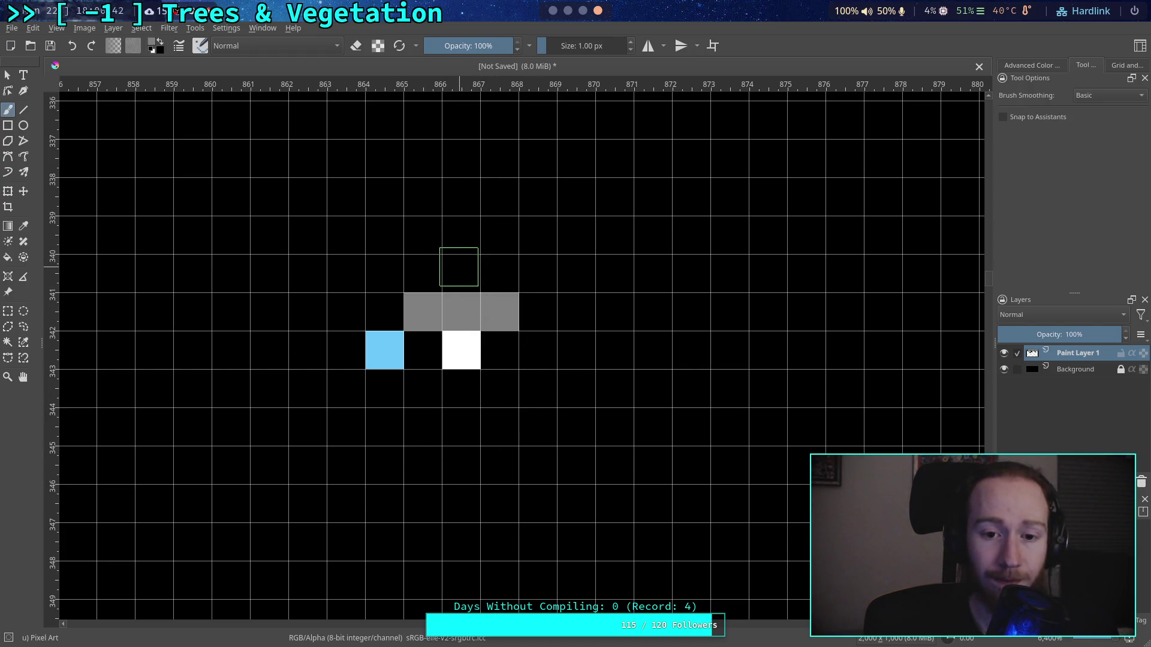
click(460, 273)
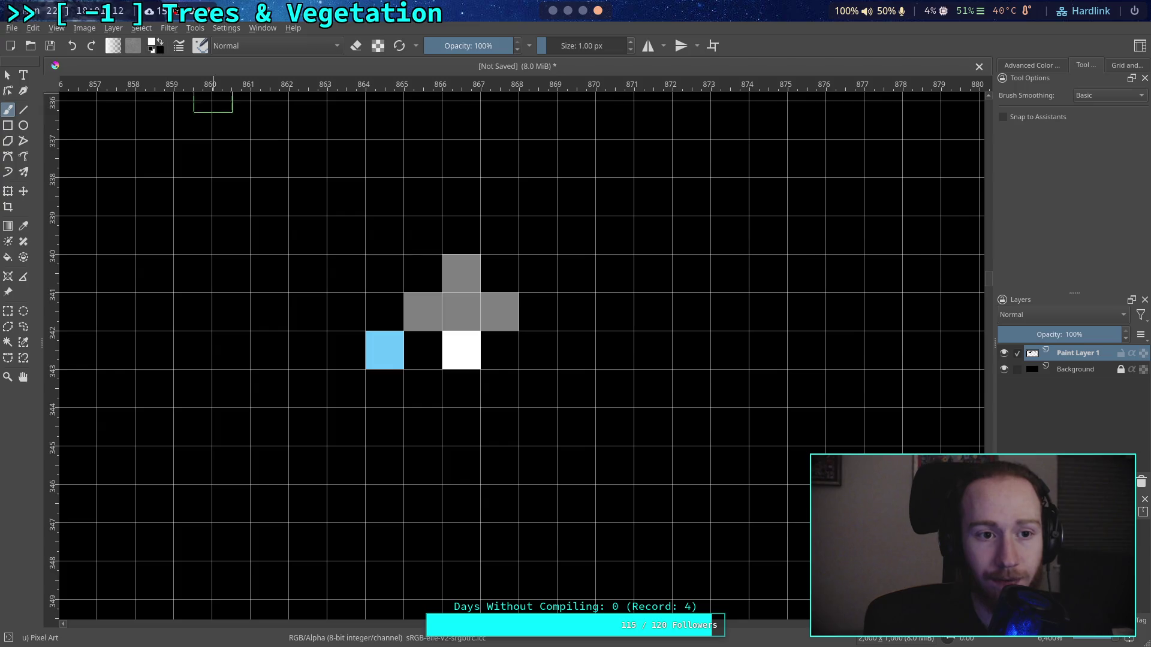
click(423, 350)
- Paint the grey and misplaced white pixels black, then repaint white two cells right of blue
click(161, 41)
mouse_move(404, 311)
mouse_down()
mouse_move(459, 291)
mouse_move(430, 269)
mouse_up()
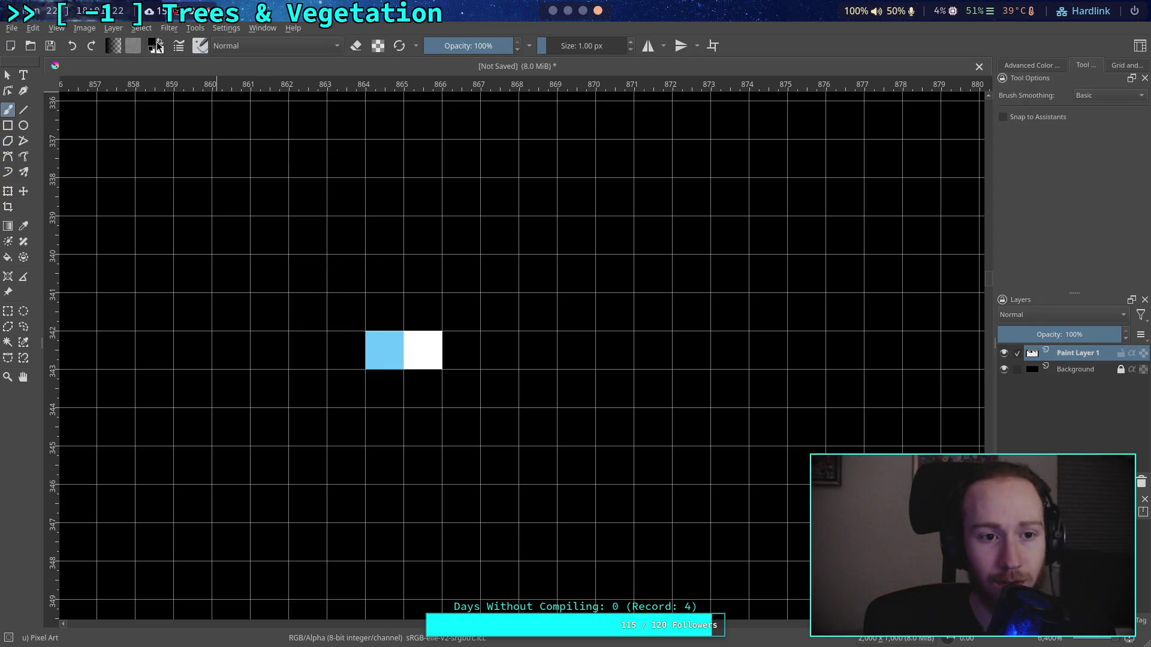
click(422, 350)
click(163, 46)
click(461, 350)
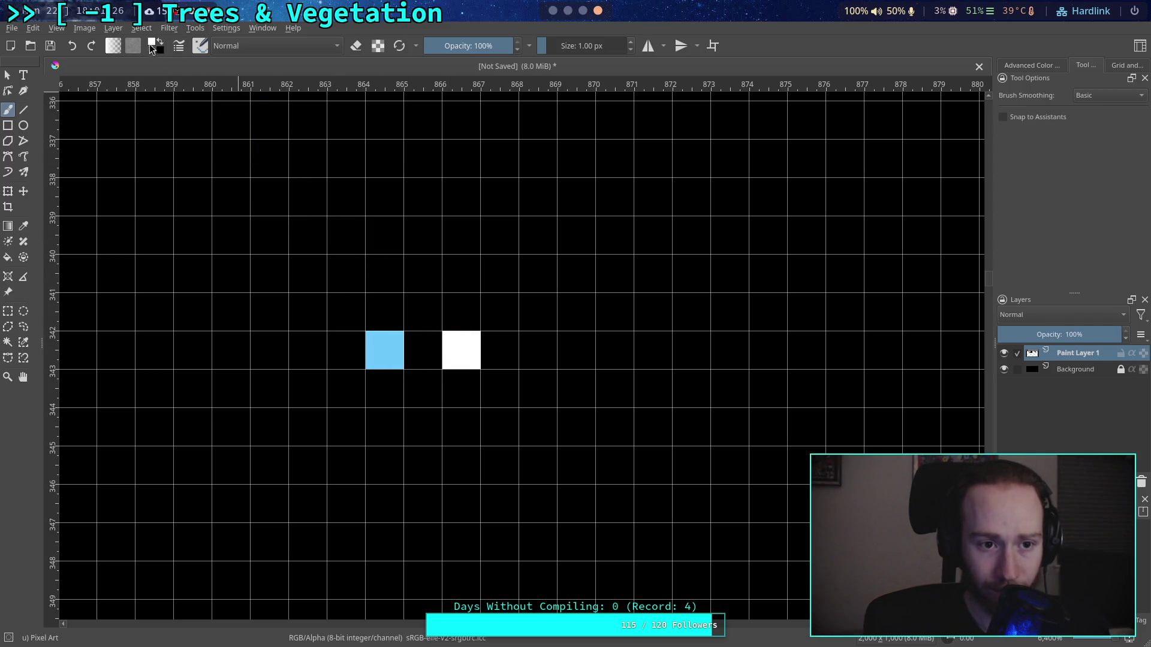
- Add three mid-grey #808080 pixels above the white pixel, then paint white and grey black
click(151, 46)
click(570, 178)
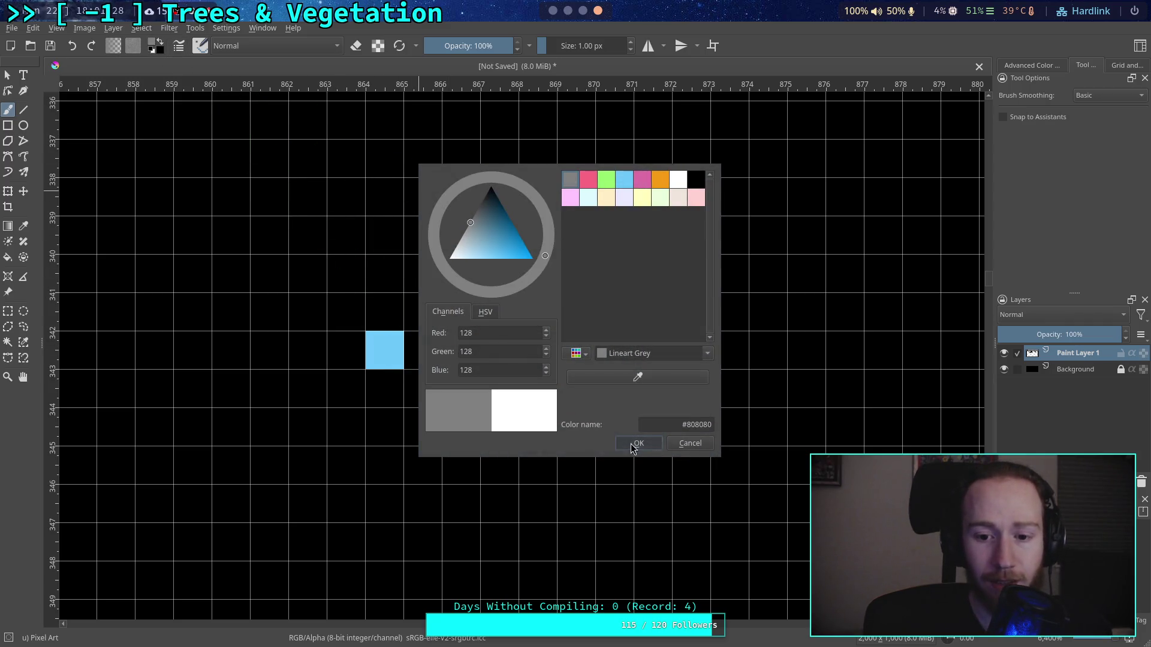
click(637, 443)
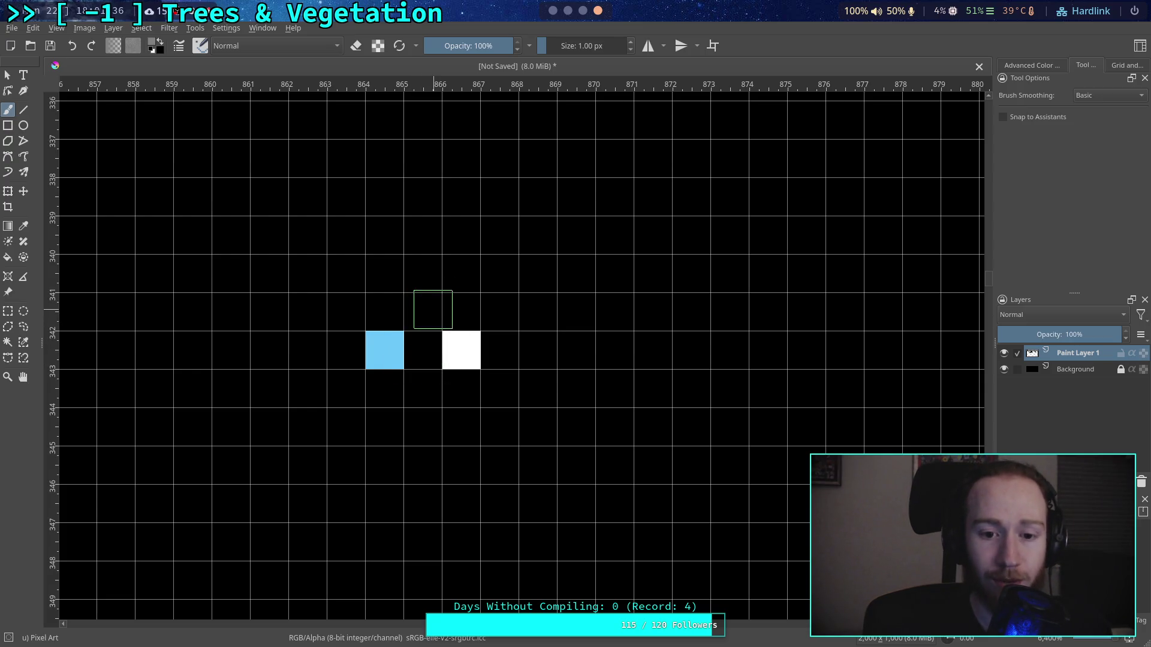
click(461, 312)
click(499, 312)
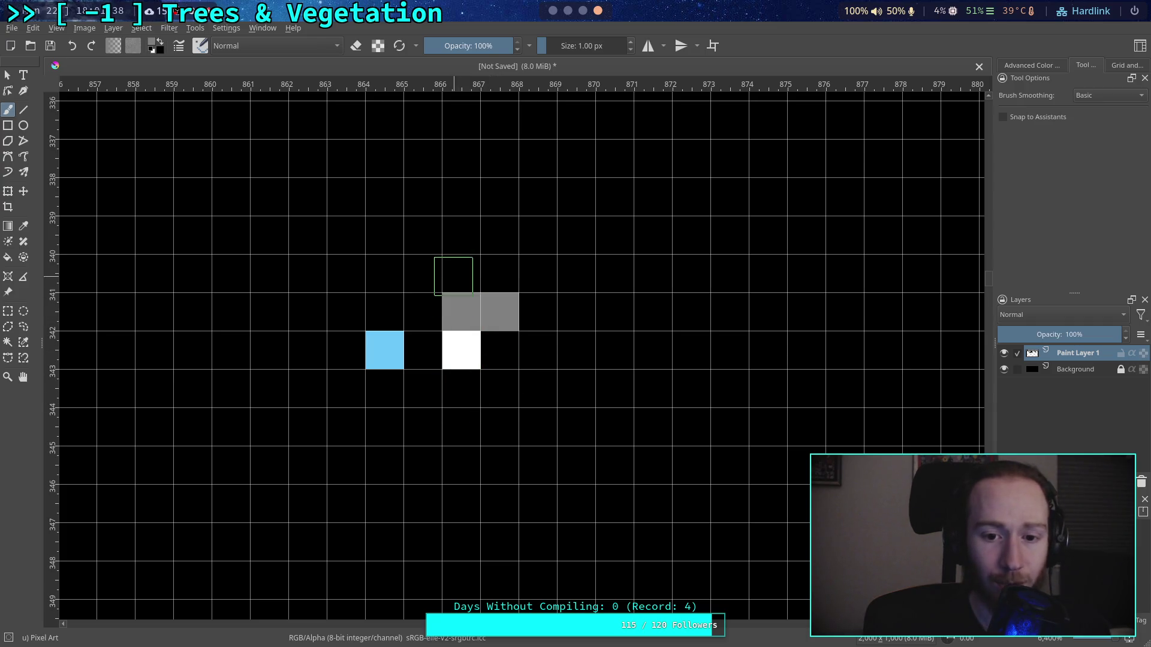
click(453, 277)
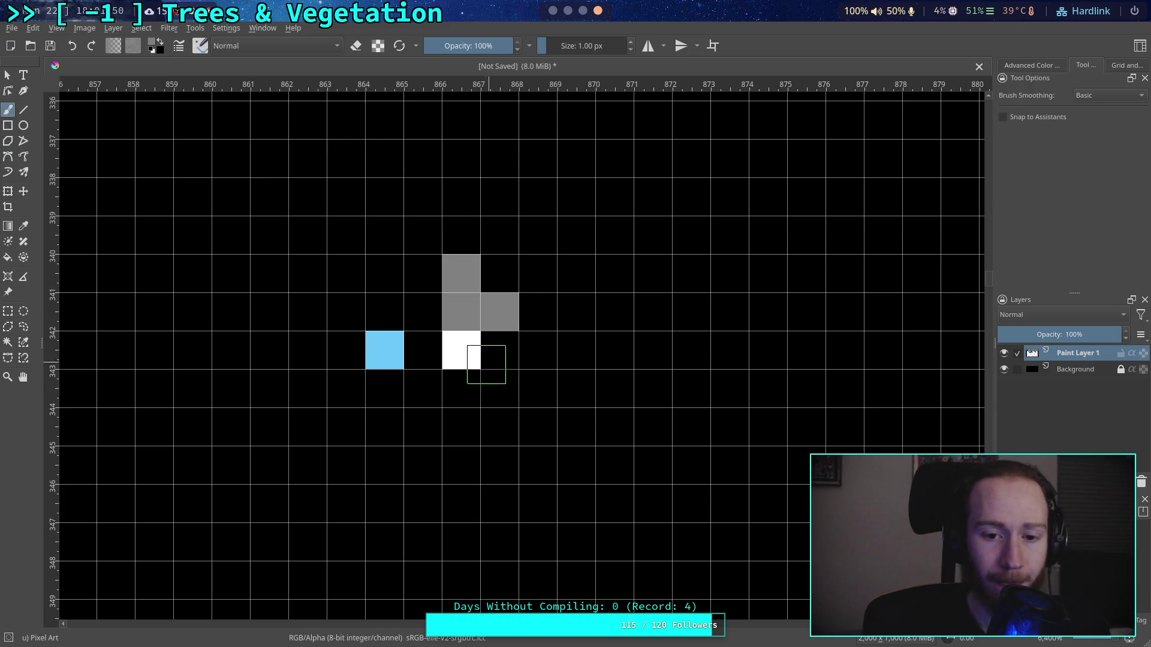
click(161, 47)
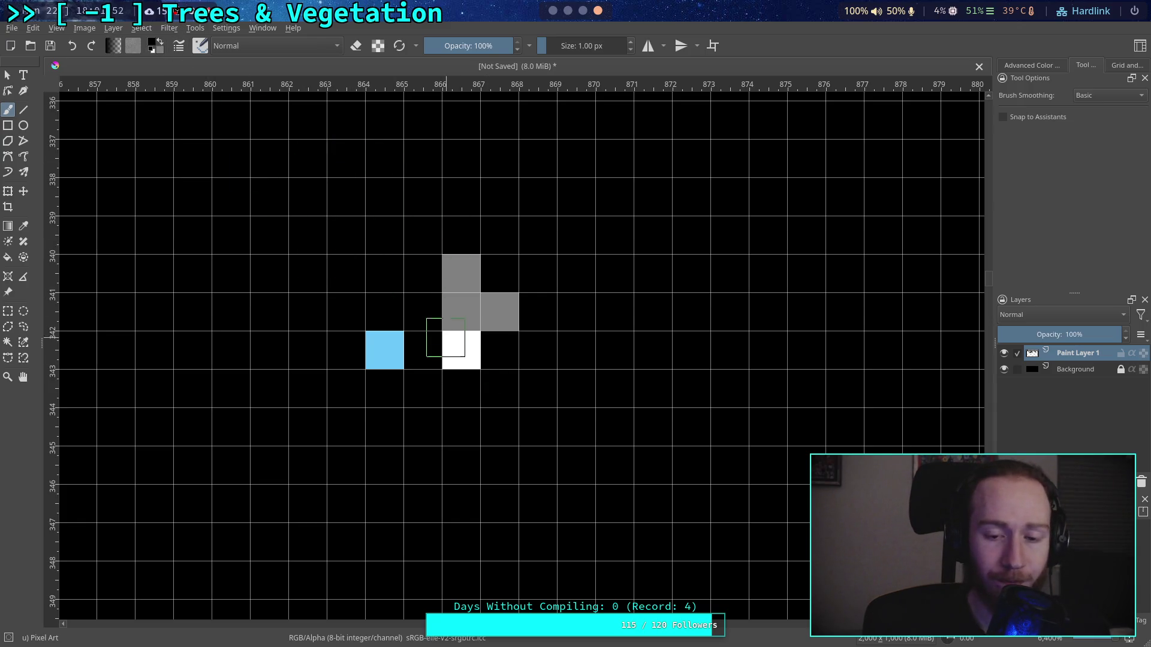
drag(461, 347, 492, 313)
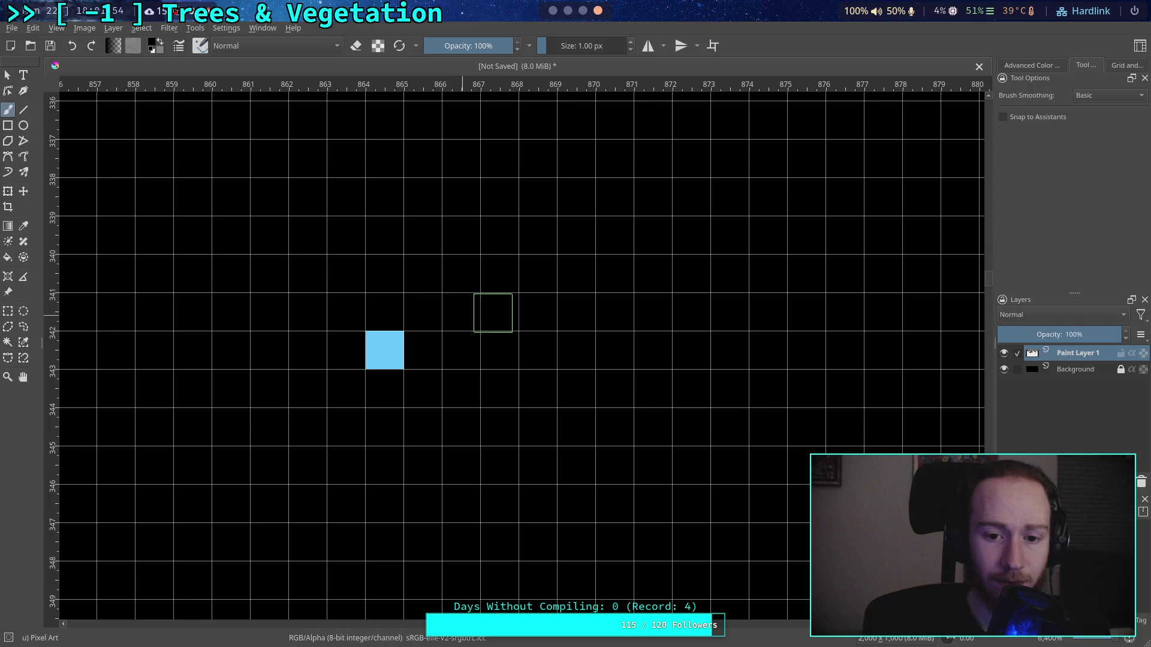
- Paint a white pixel at column 867, row 342, confirming white in the colour chooser
click(154, 49)
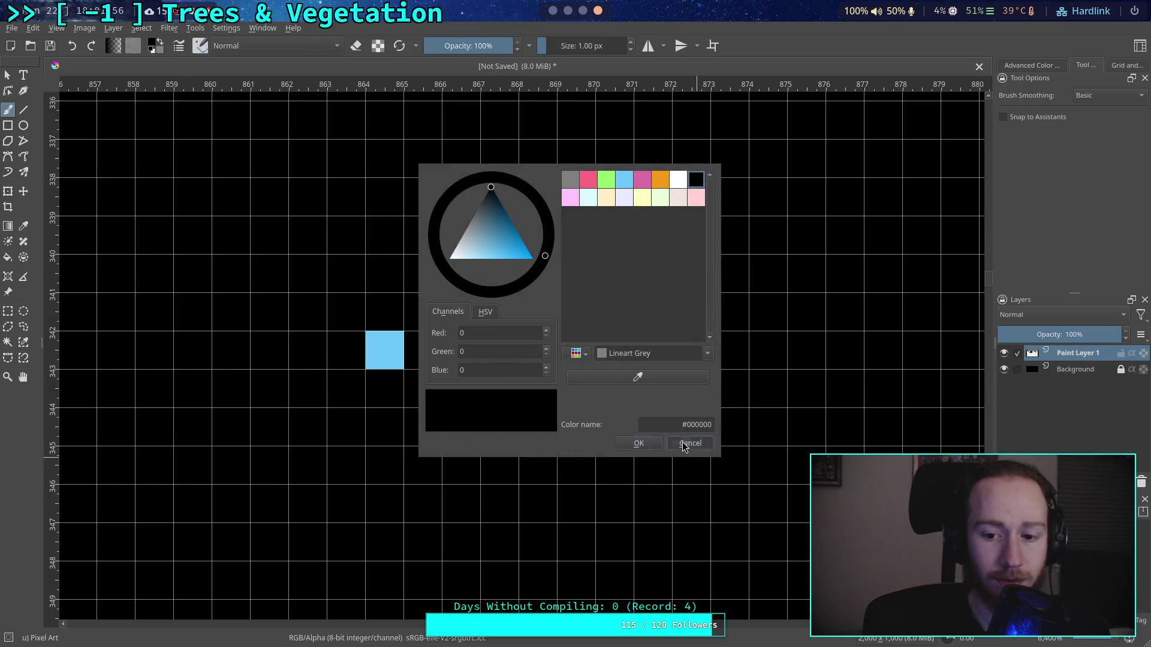
click(687, 444)
click(162, 41)
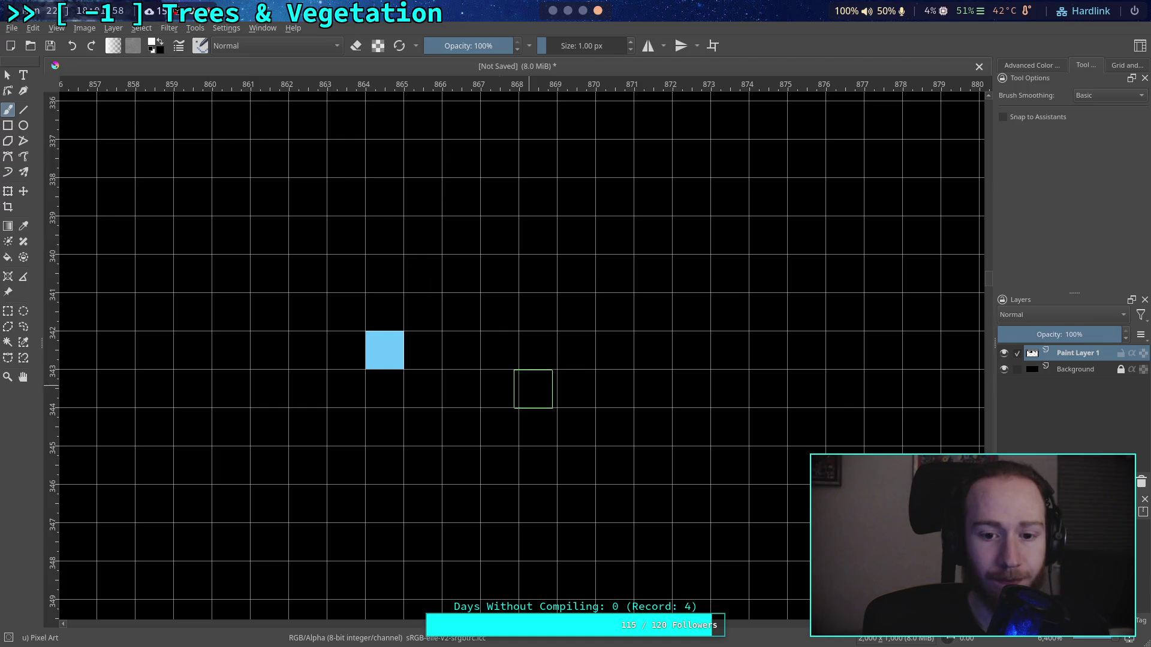
click(500, 350)
click(153, 46)
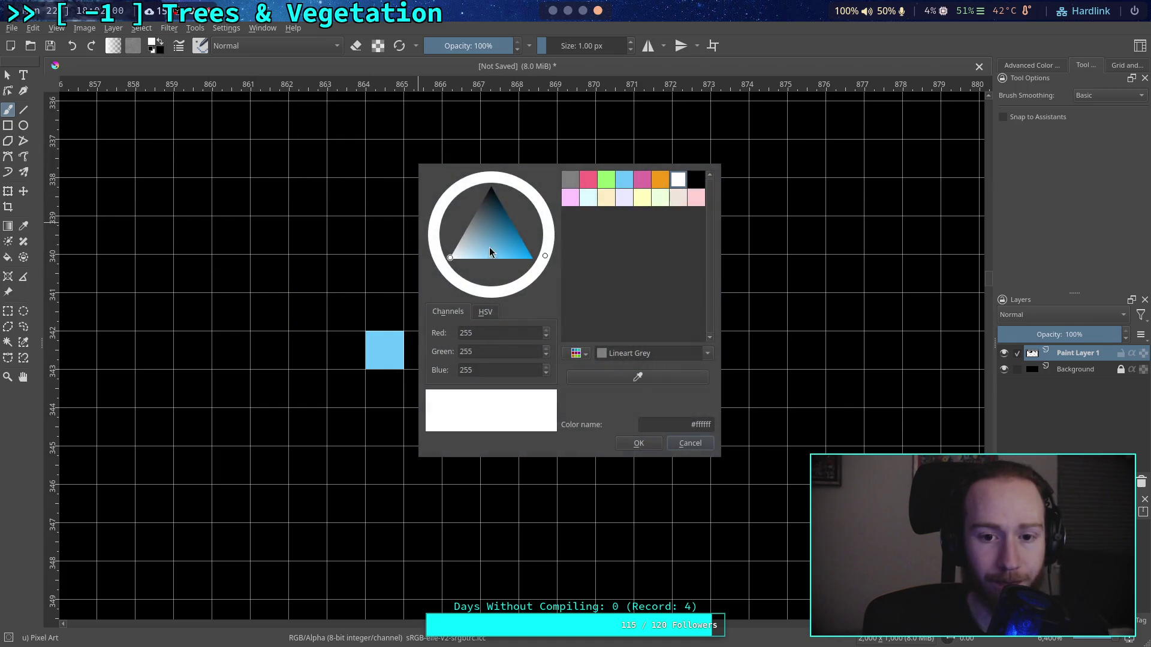
click(638, 443)
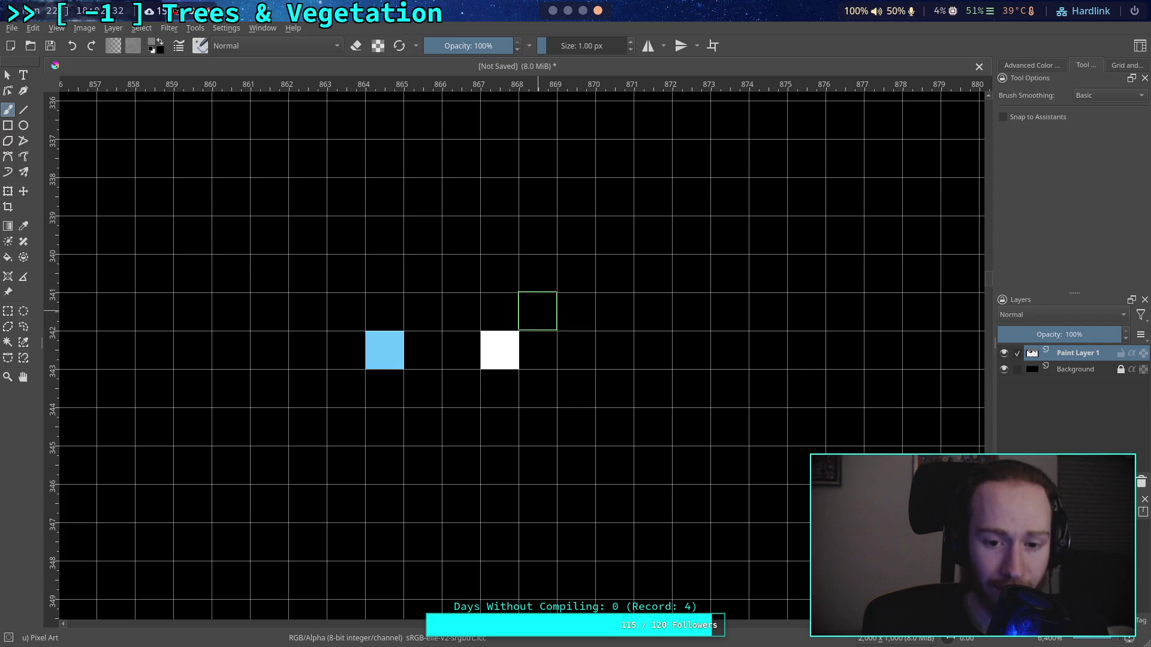
- Paint seven grey pixels above-right of the white pixel across rows 339–341, columns 865–869
click(537, 310)
click(576, 311)
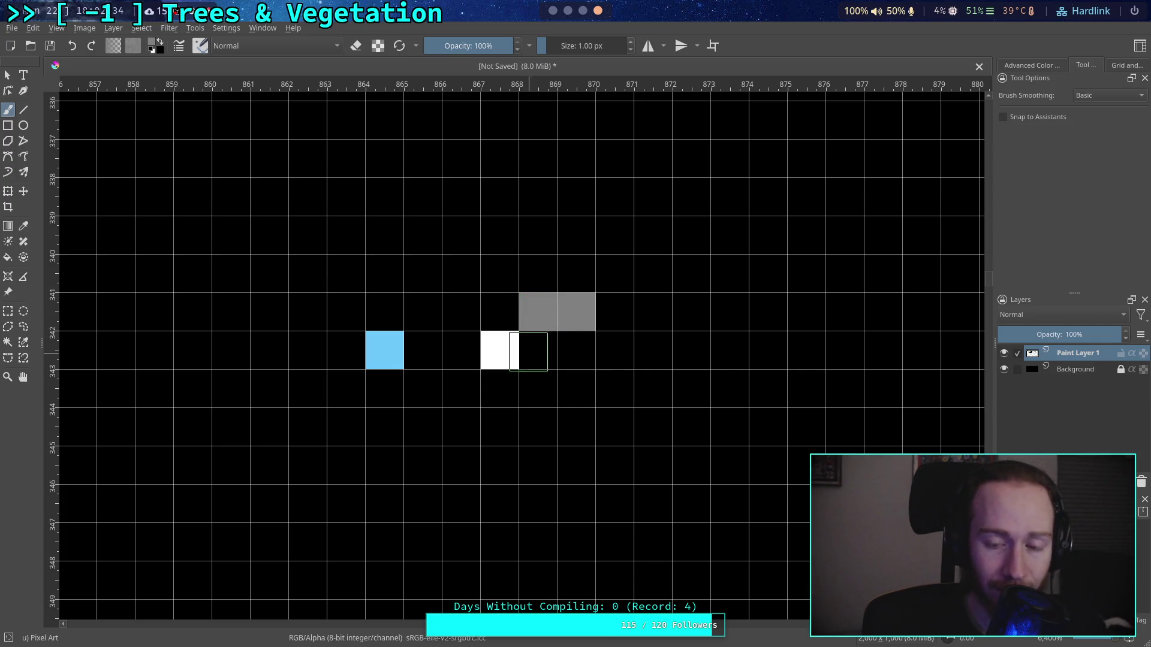
click(538, 273)
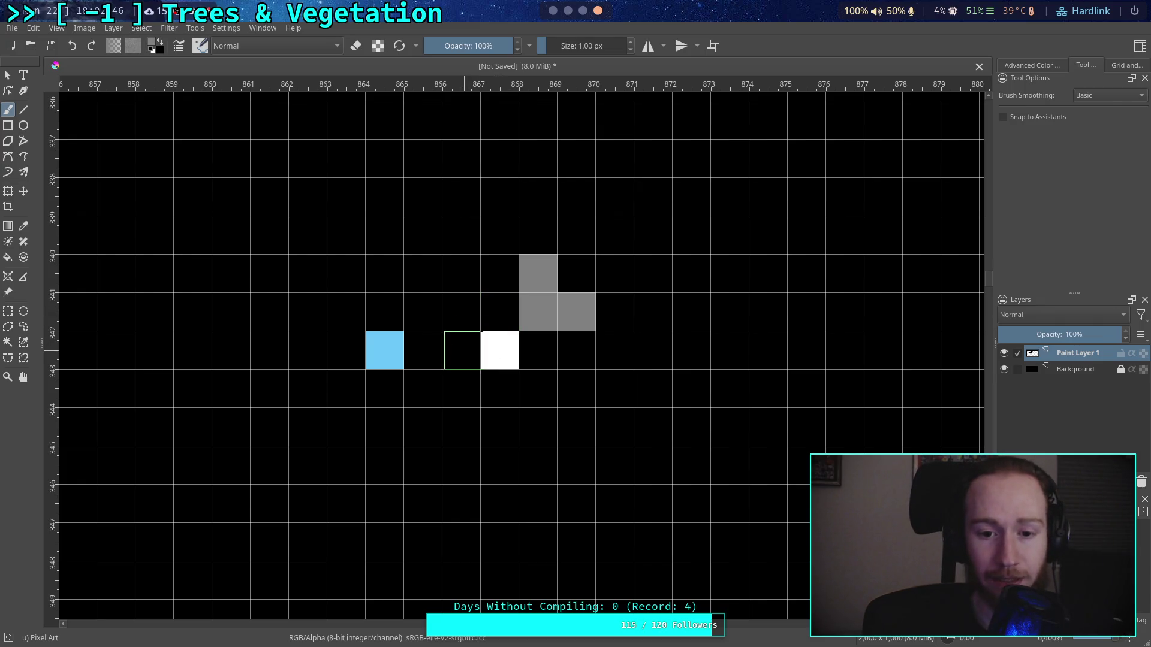
click(499, 273)
click(499, 235)
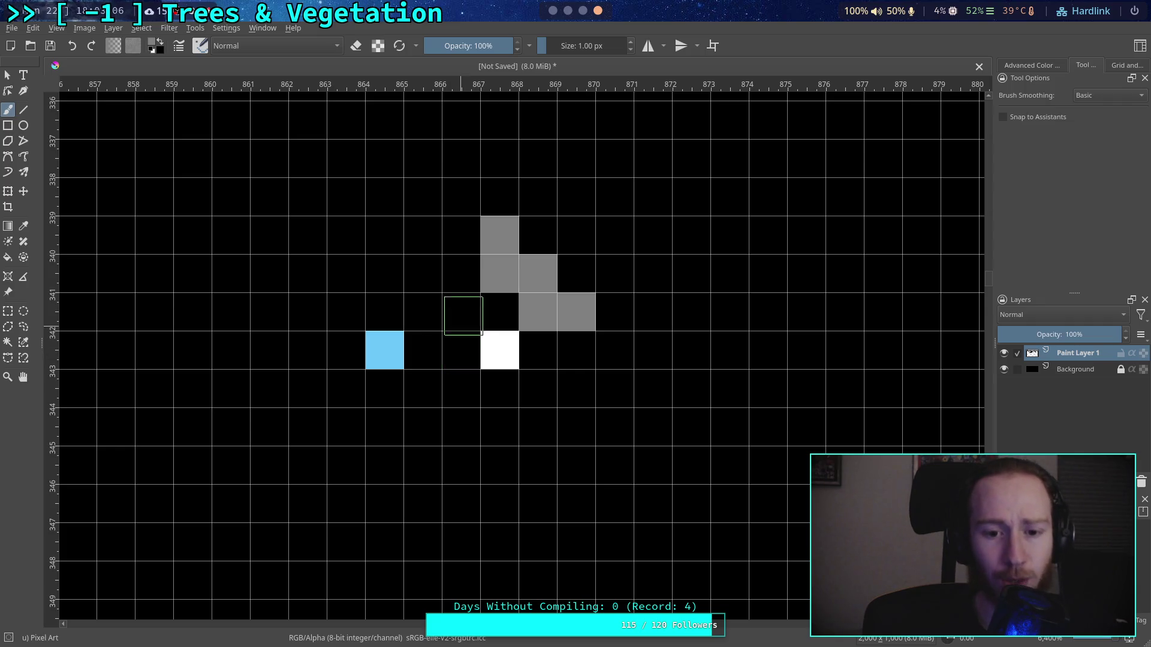
click(422, 274)
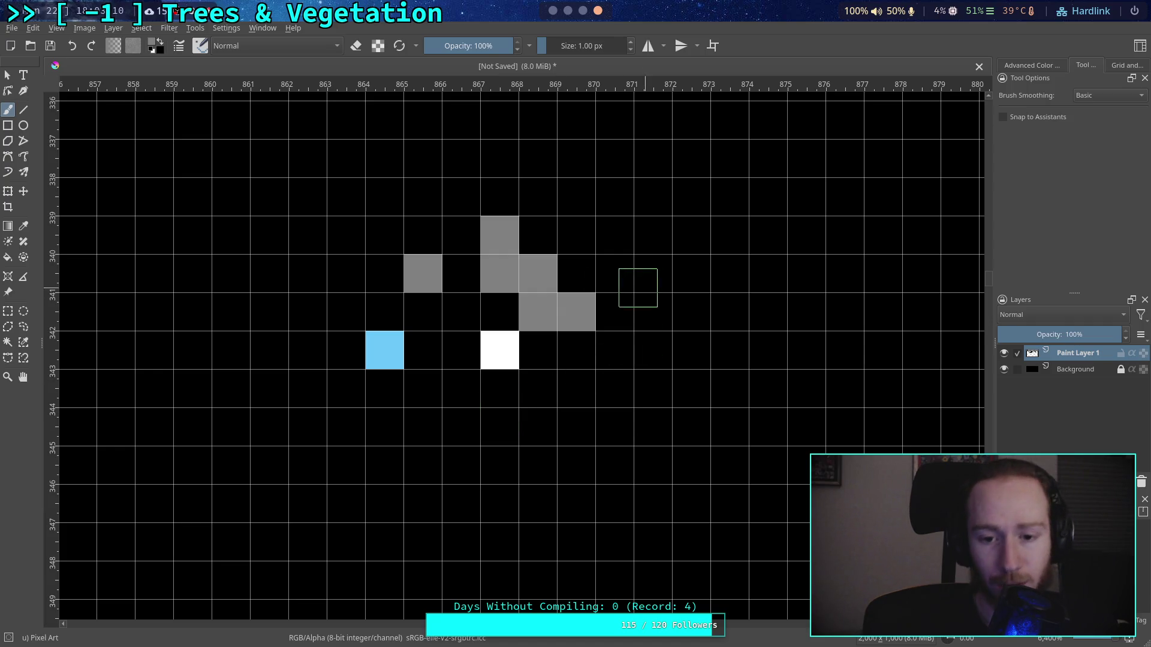
click(576, 274)
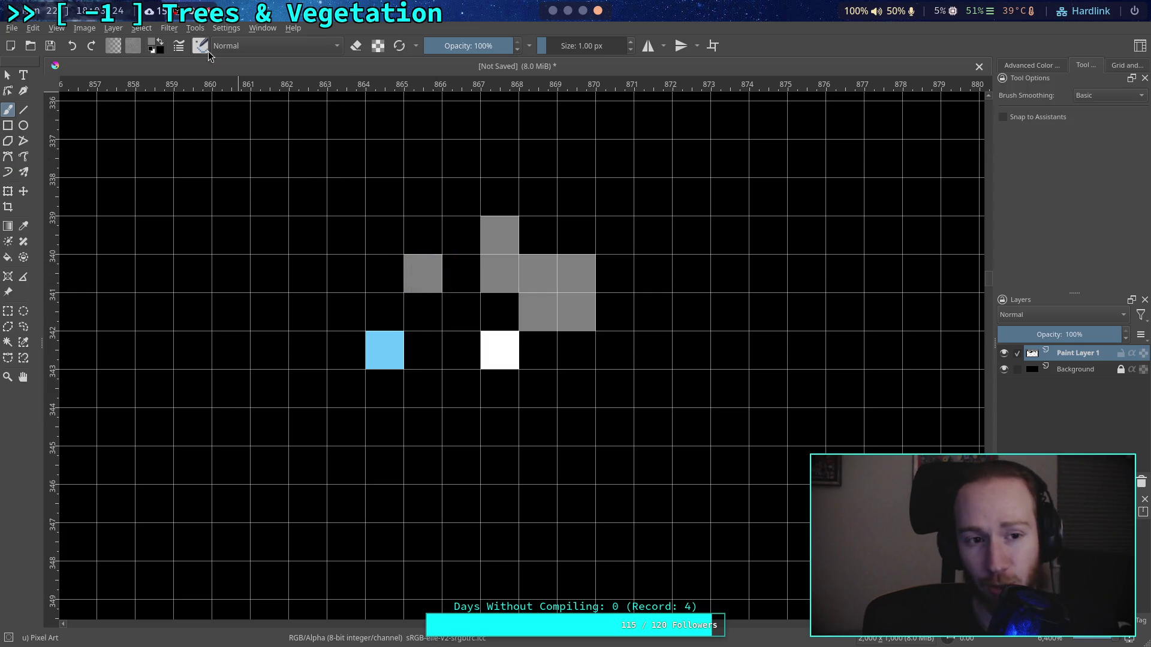
- Paint the grey pixels at 865/340 and 869/340 black
click(160, 40)
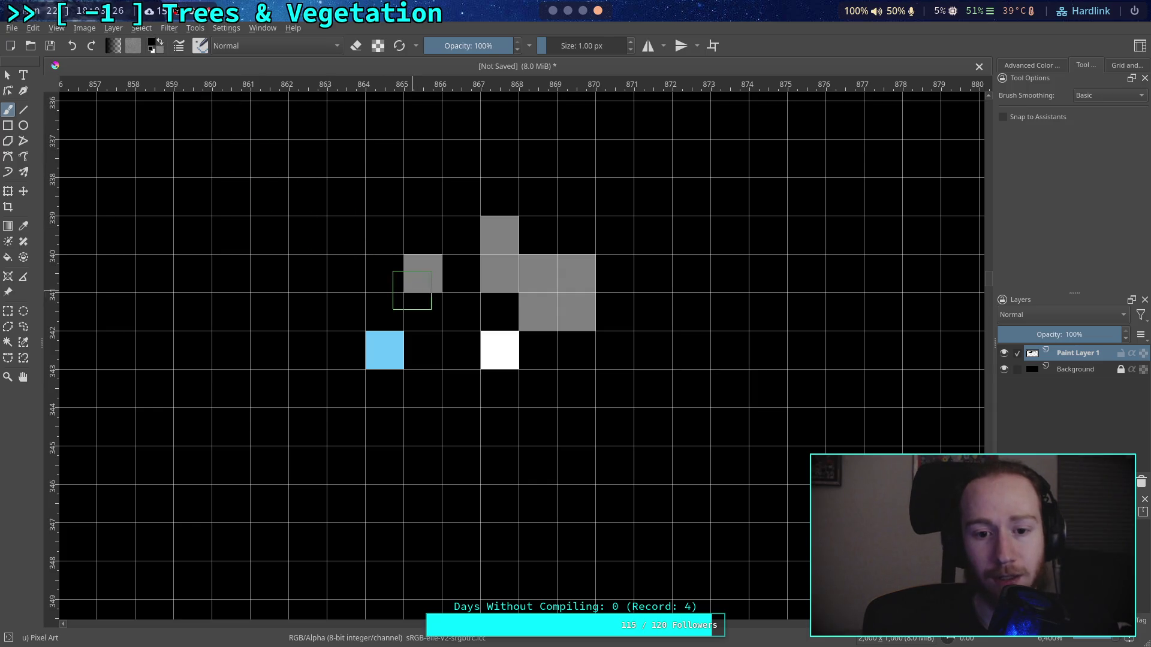
click(423, 274)
click(576, 274)
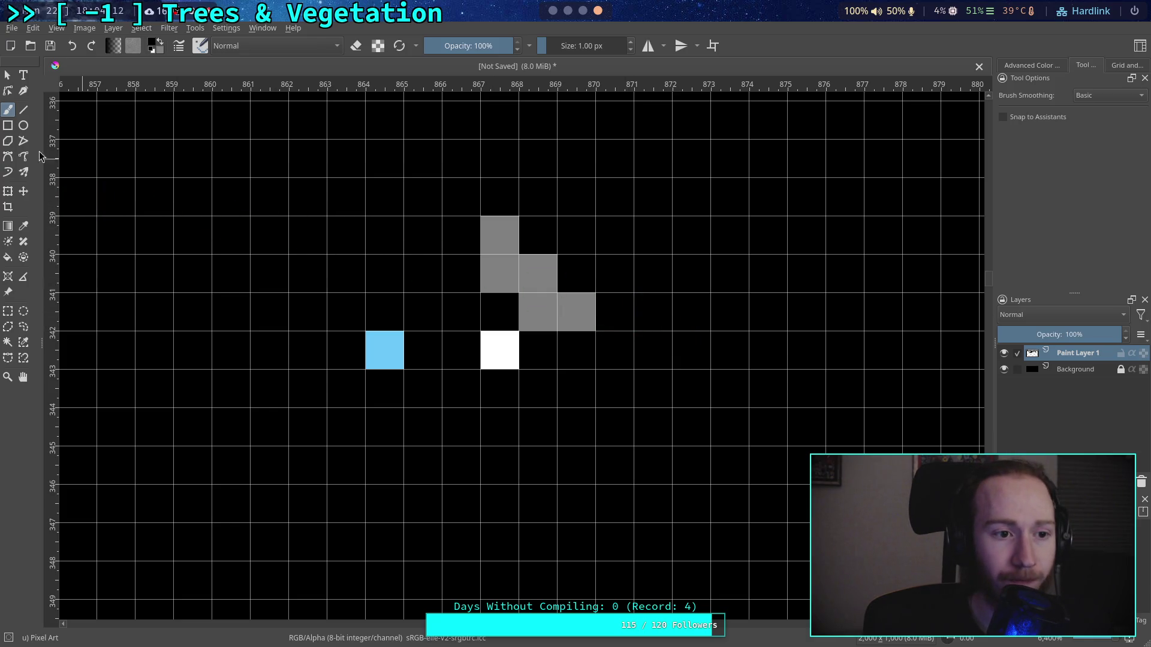
- Return to freehand painting and select the Pixel Art Fill brush preset
click(24, 126)
click(8, 110)
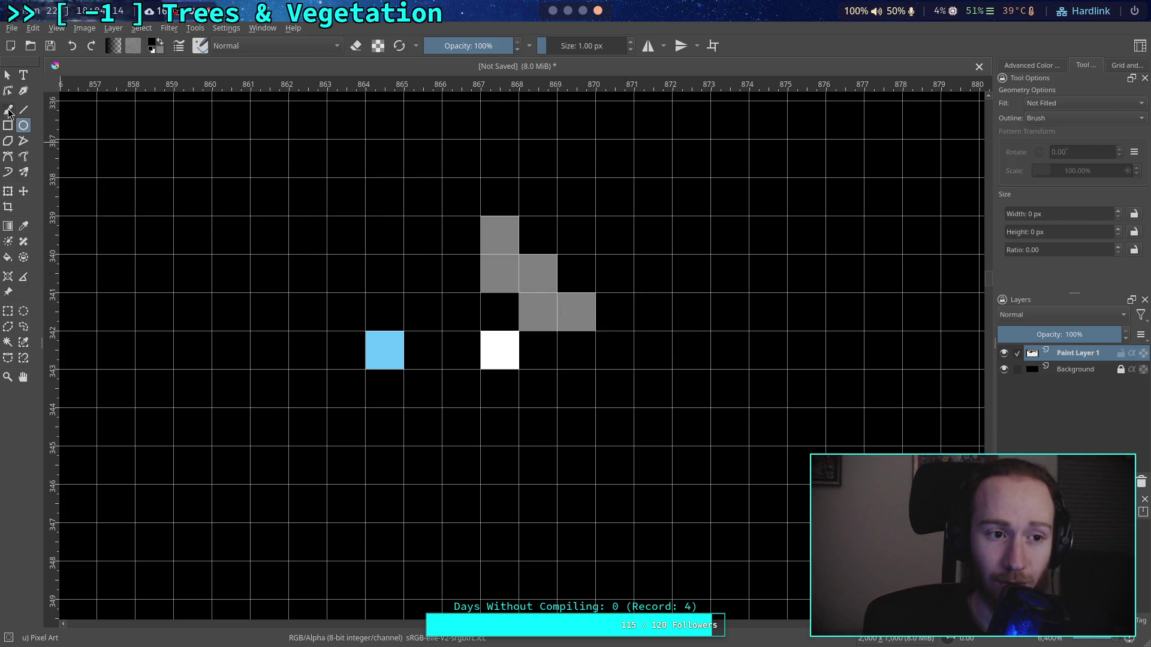
key(slash)
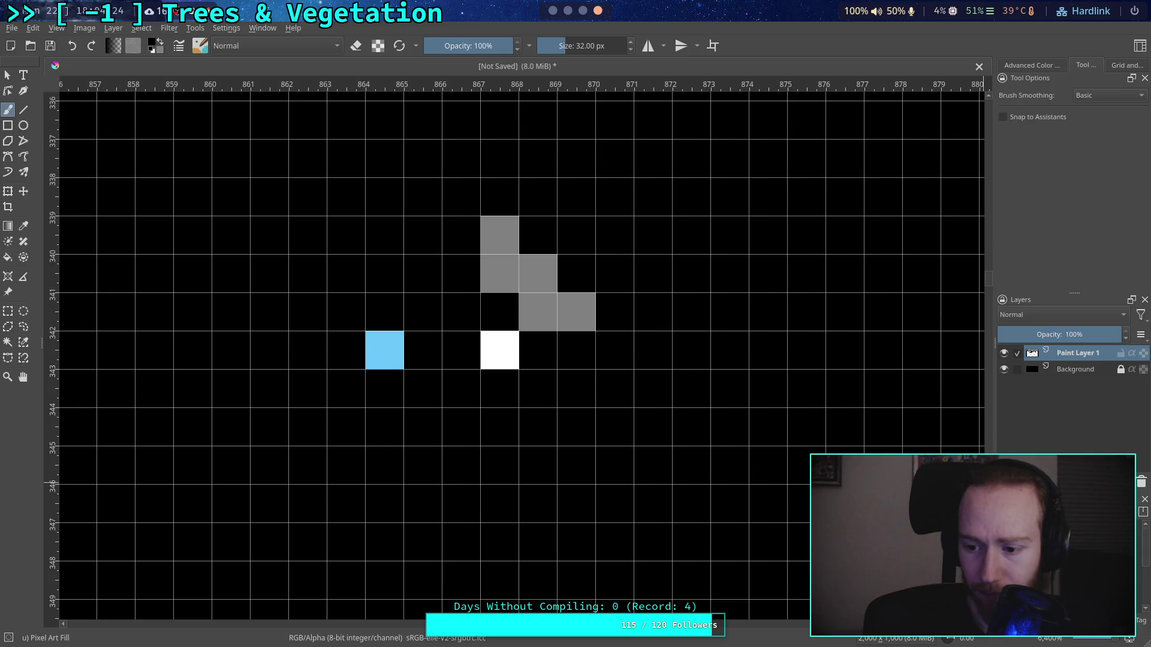
- Turn on erase mode and set the brush size to 3 px
key(e)
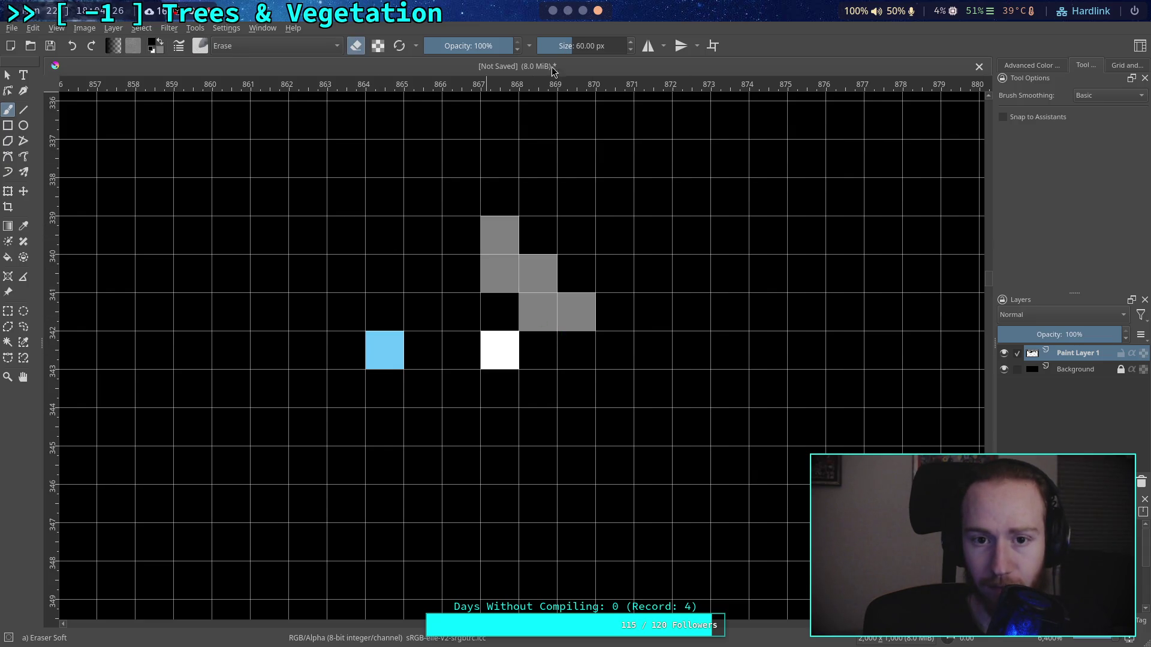
click(585, 42)
text(3)
key(Return)
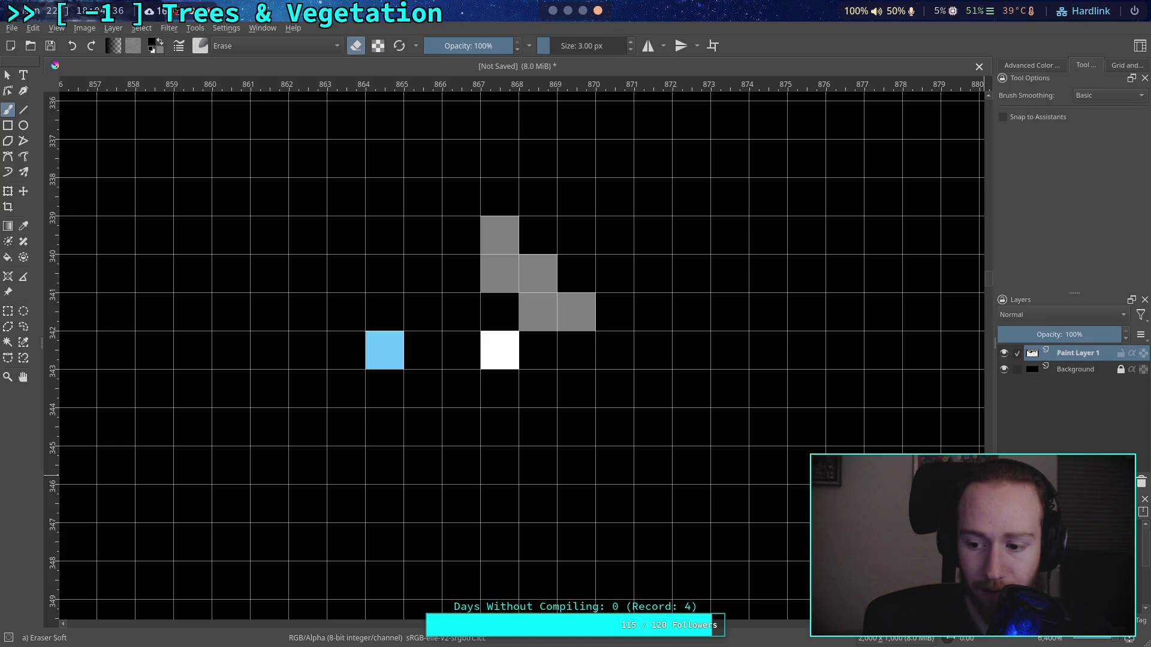
- Switch back to the previous brush preset and give it a 3 px size in the pop-up palette
key(slash)
right_click(551, 218)
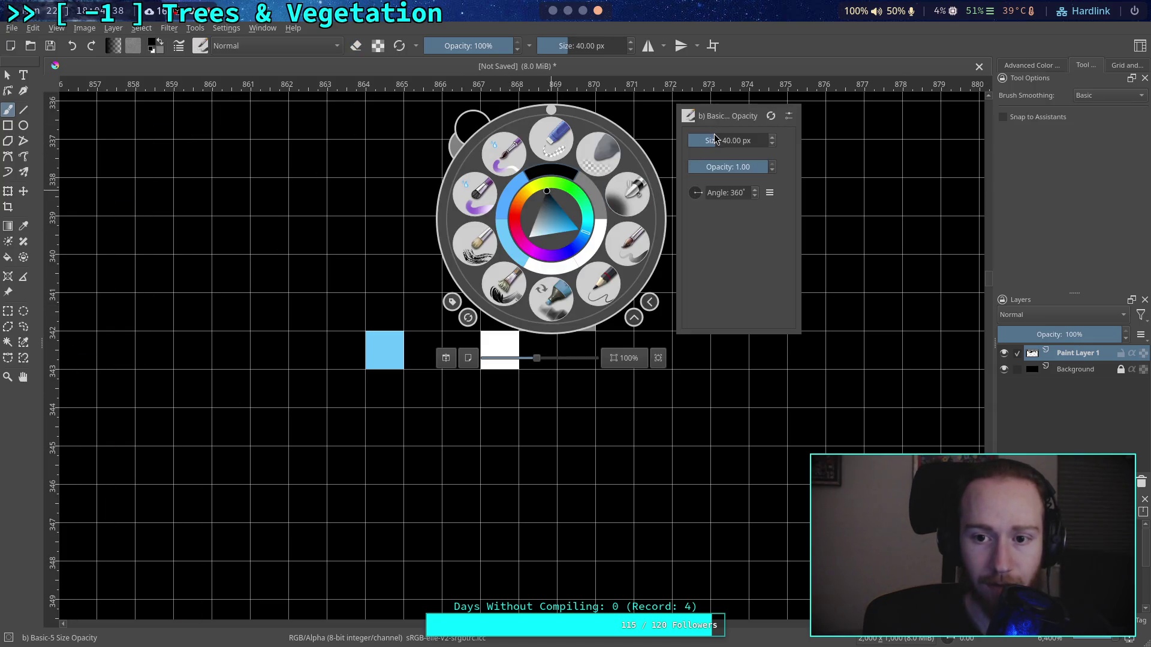
double_click(723, 142)
text(3)
key(Return)
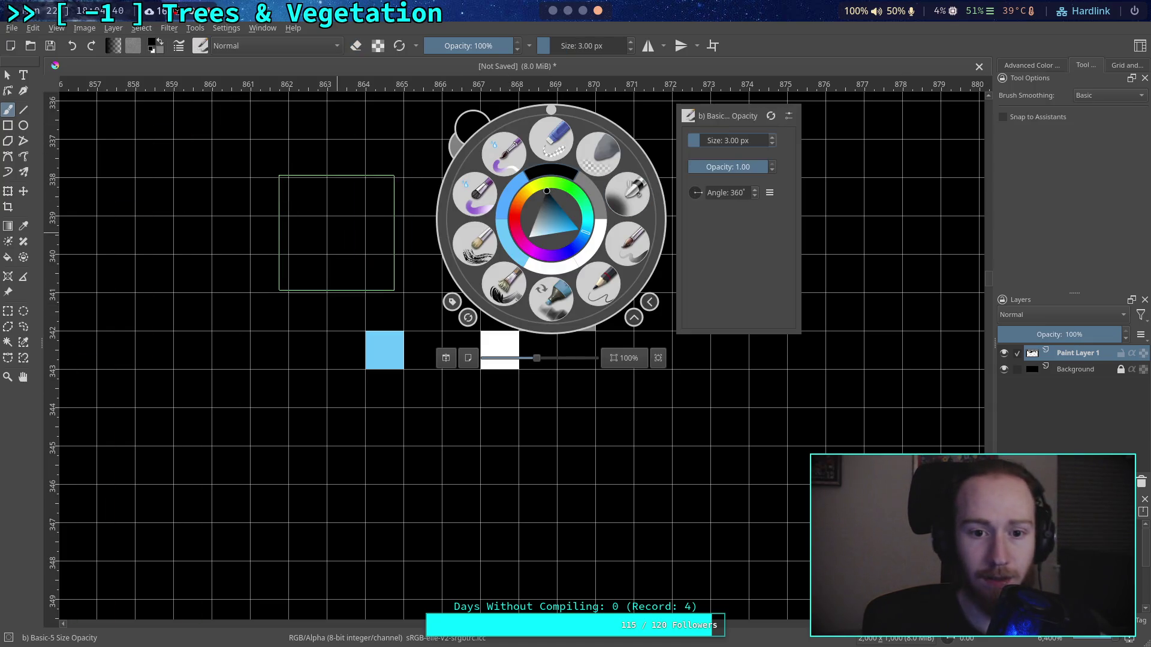
click(339, 227)
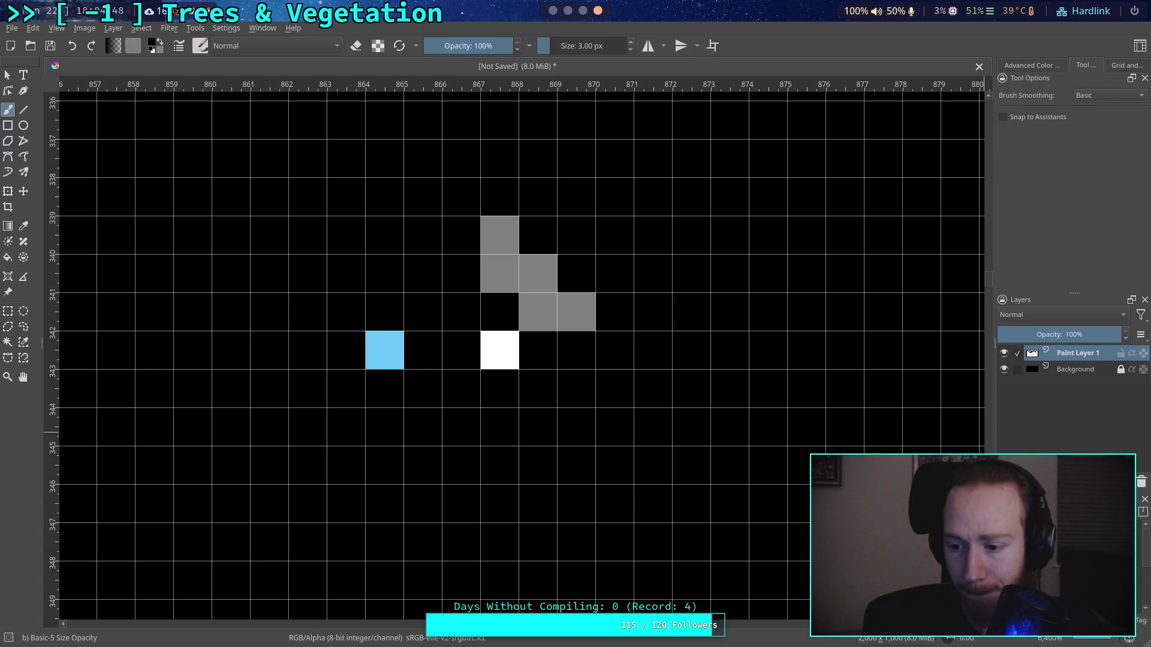
- Pick the Basic-1 preset from the Digital tag and set its size to 3 px
click(1043, 620)
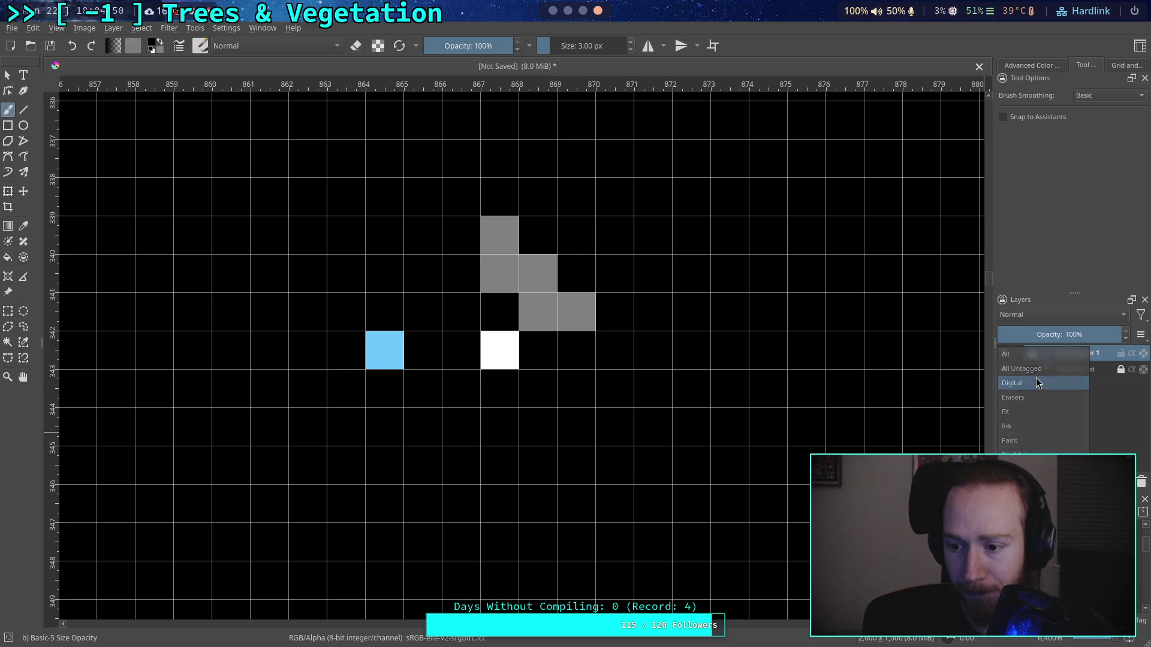
click(1022, 368)
click(905, 473)
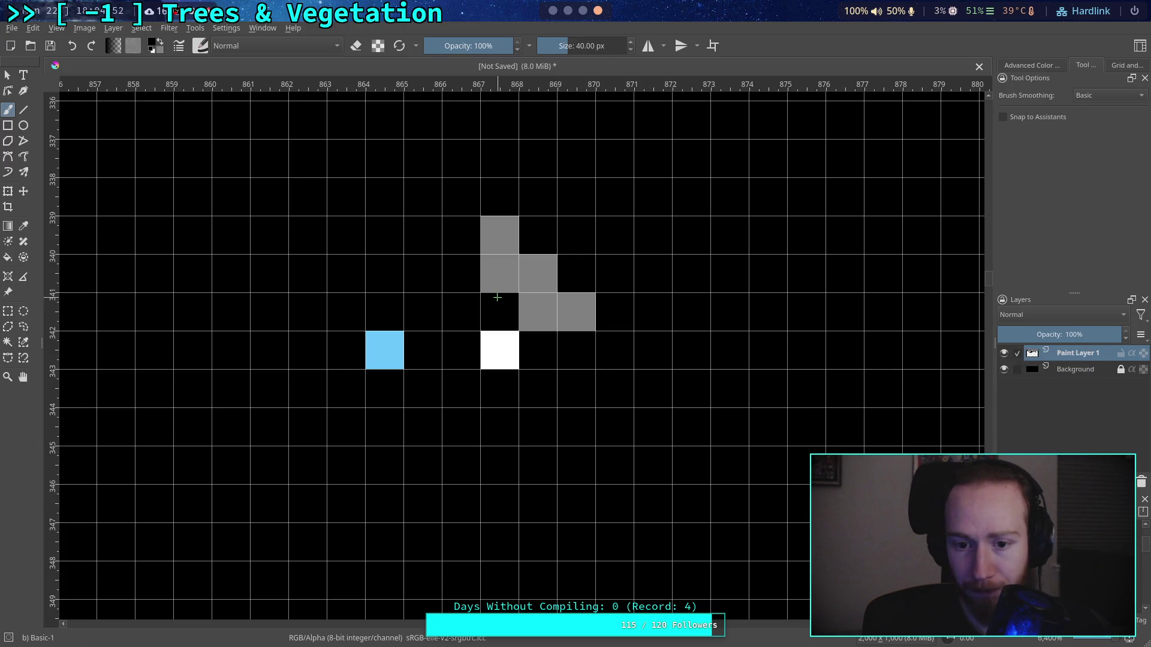
right_click(563, 375)
click(729, 323)
text(3)
key(Return)
click(522, 178)
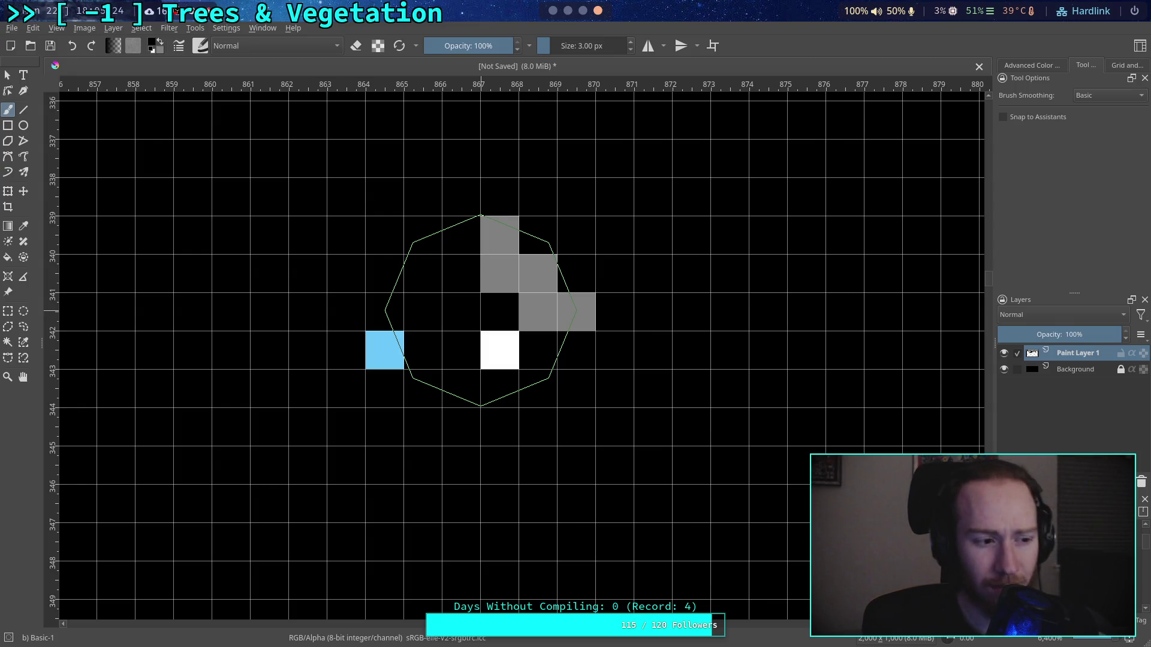
- Try brush sizes of 6 px and then 5.5 px
double_click(582, 45)
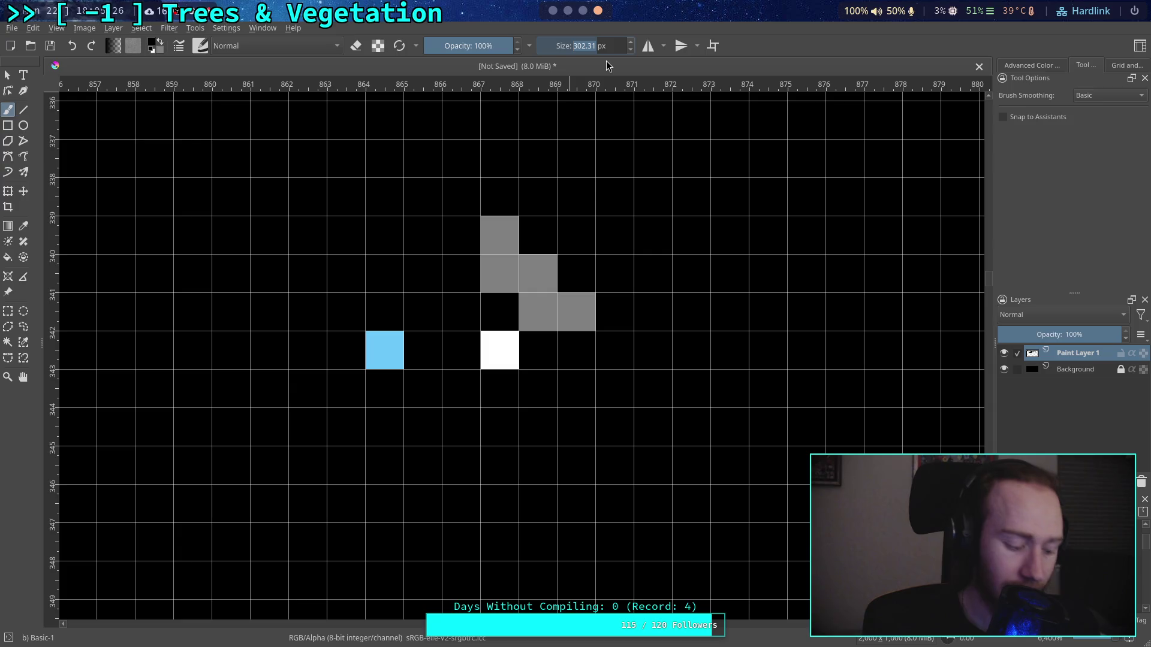
text(6)
key(Return)
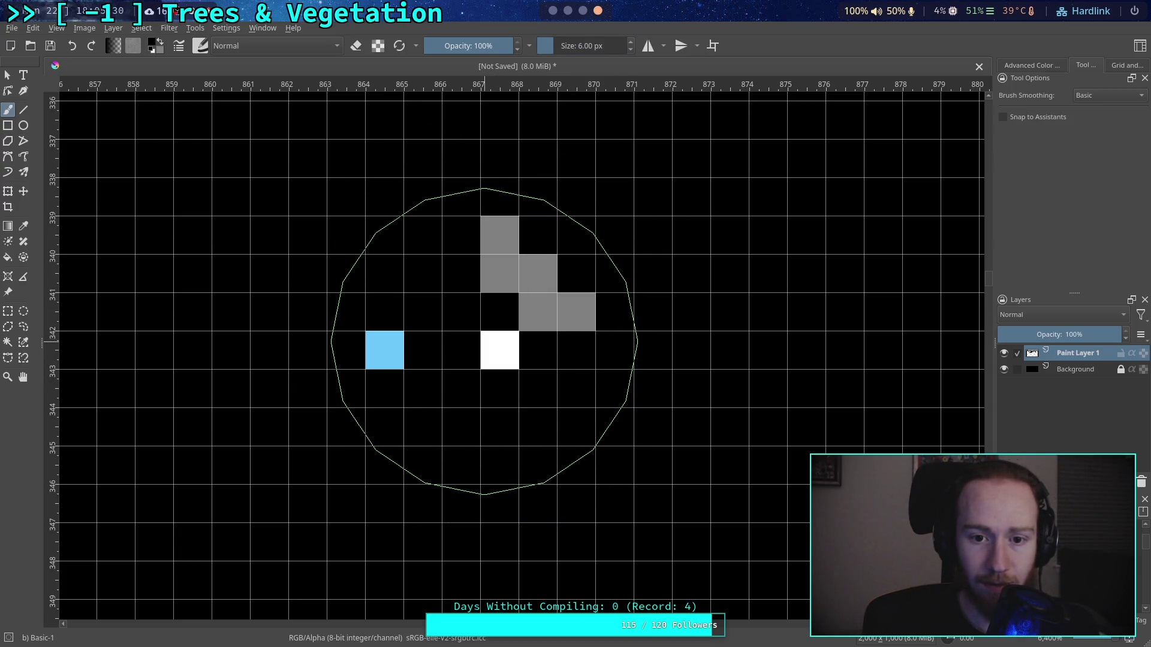
click(592, 45)
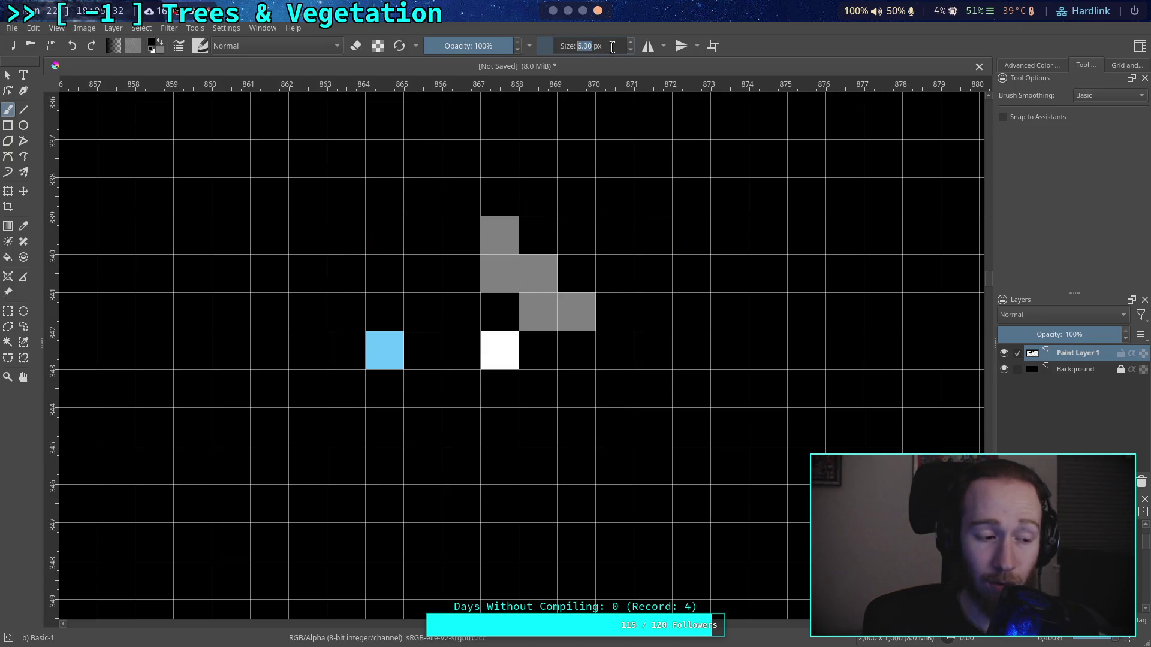
text(5.5)
key(Return)
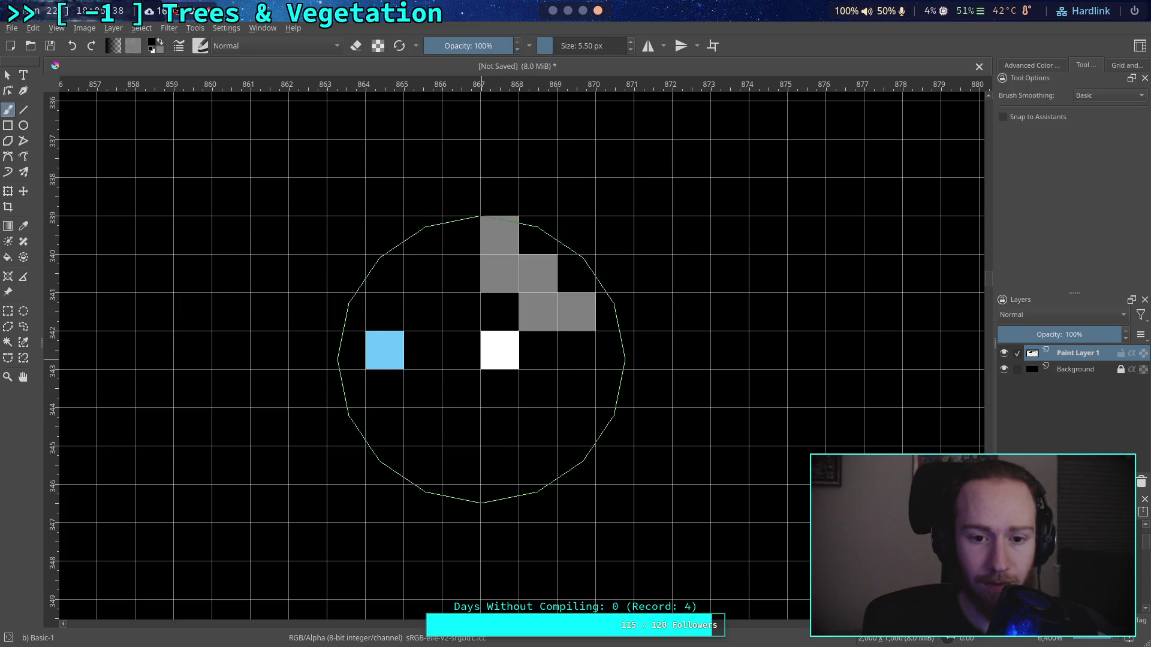
- Set the size to 3.5 px, nudge it toward 4, then choose the Basic-5 Size Opacity preset
click(595, 51)
text(3.5)
key(Return)
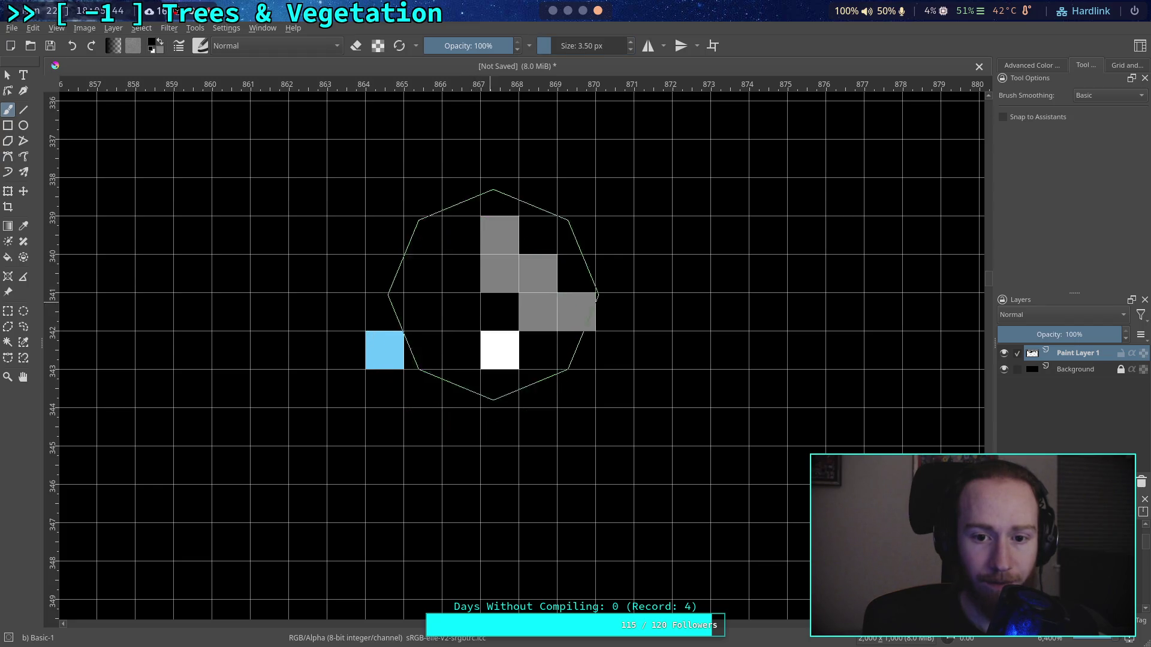
scroll(598, 46, up, 2)
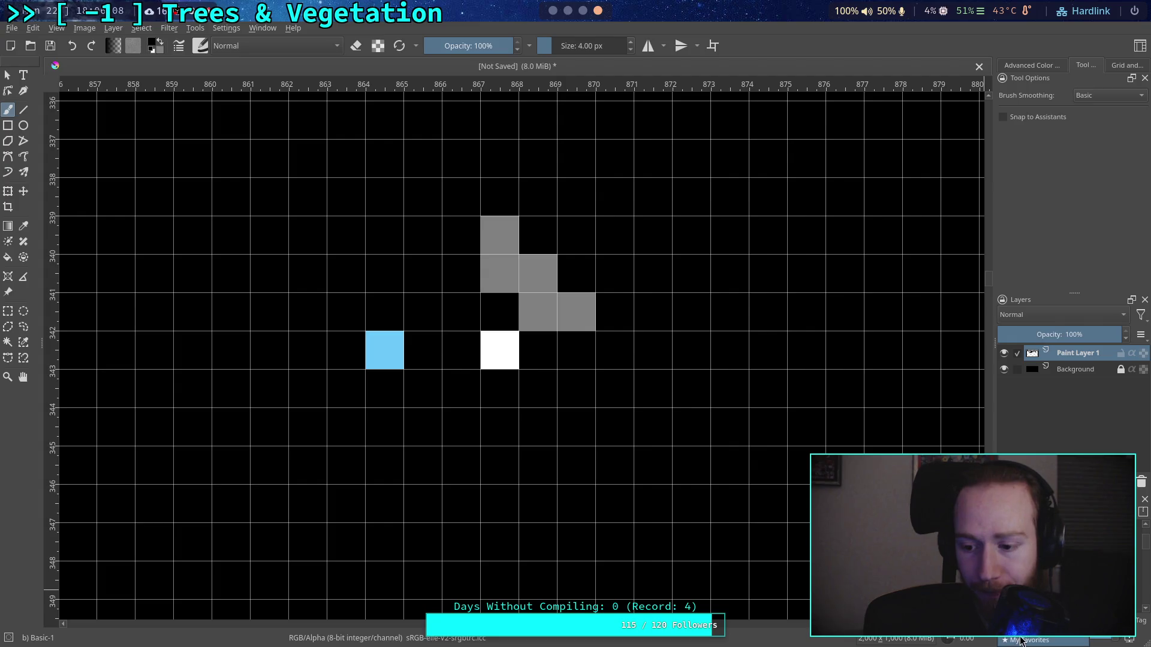
click(1120, 582)
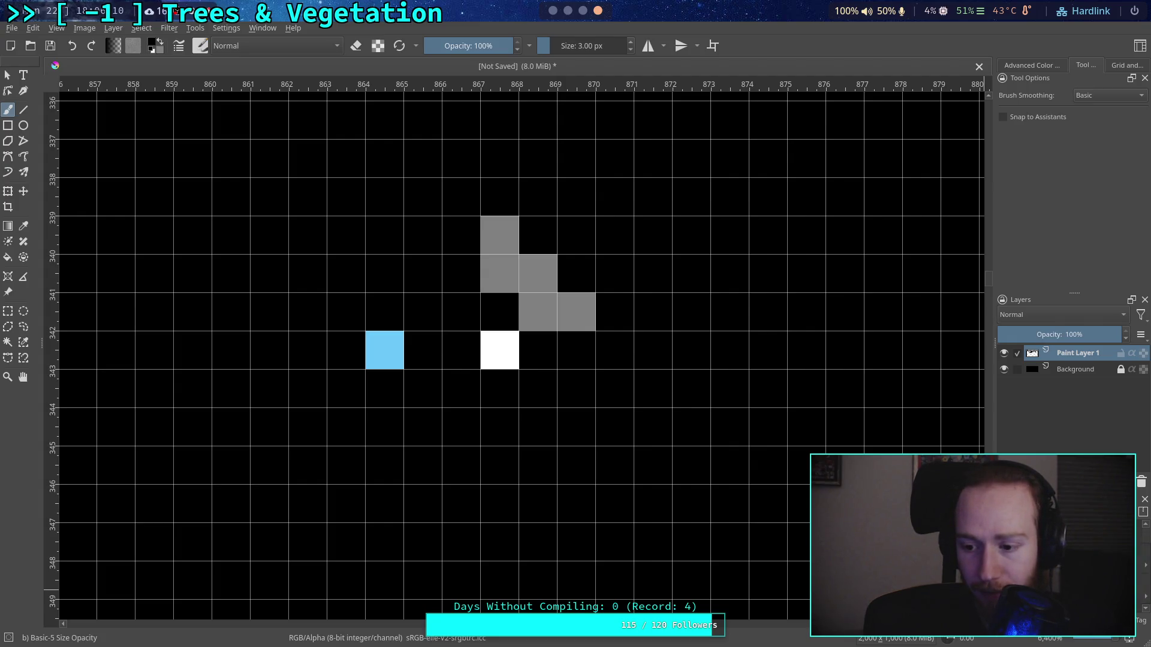
- Try the Pencil-2, Bristles-2 Flat Rough, Dry Brushing and Eraser Soft brush presets
click(1139, 552)
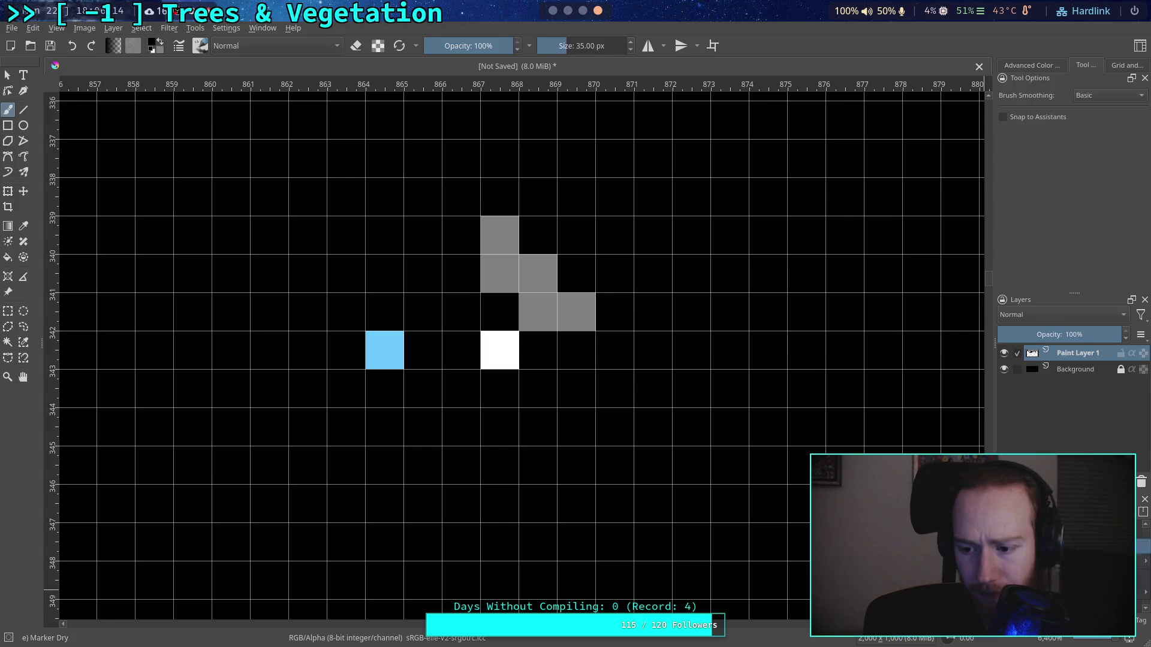
click(1142, 548)
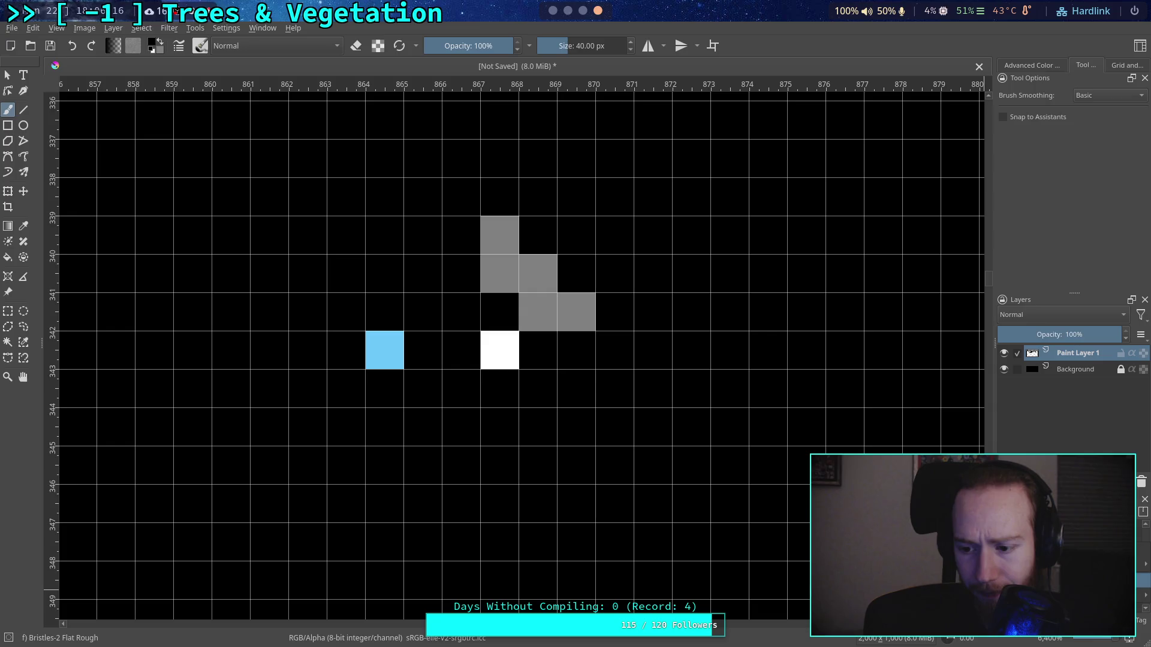
click(1142, 566)
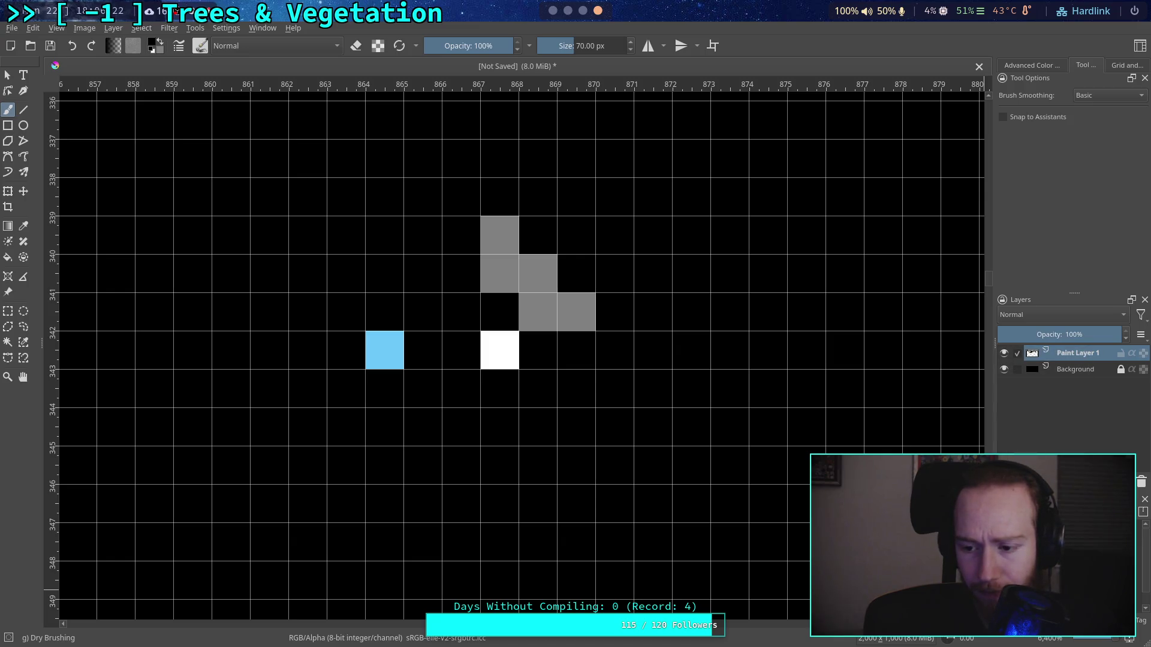
click(1142, 585)
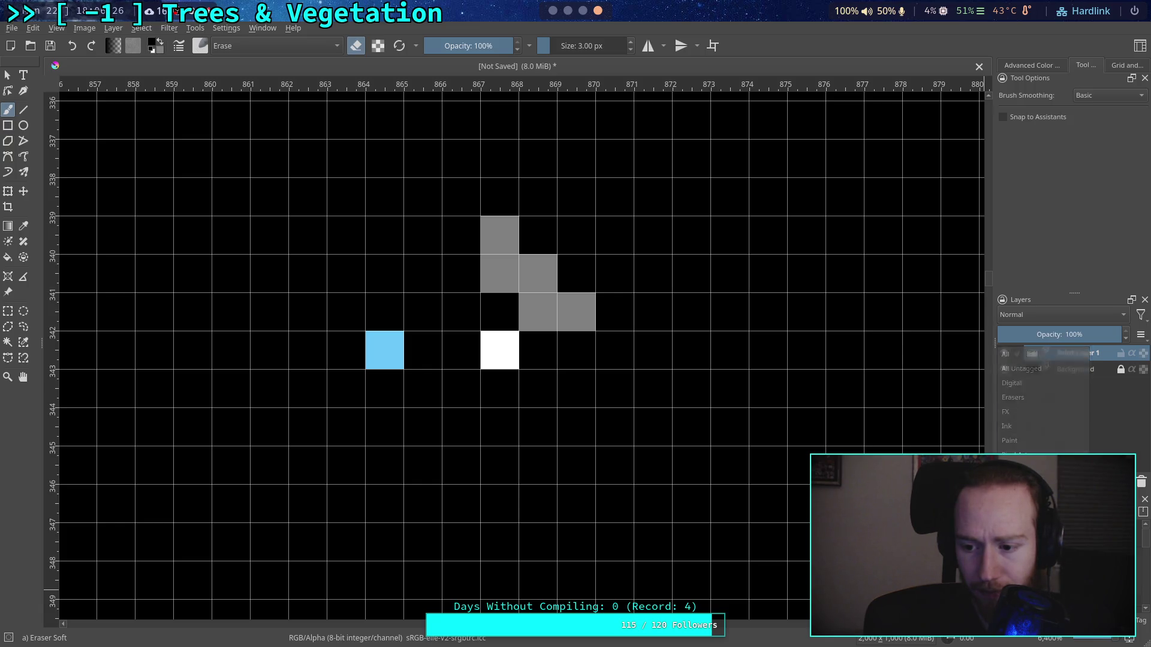
click(1139, 620)
key(Escape)
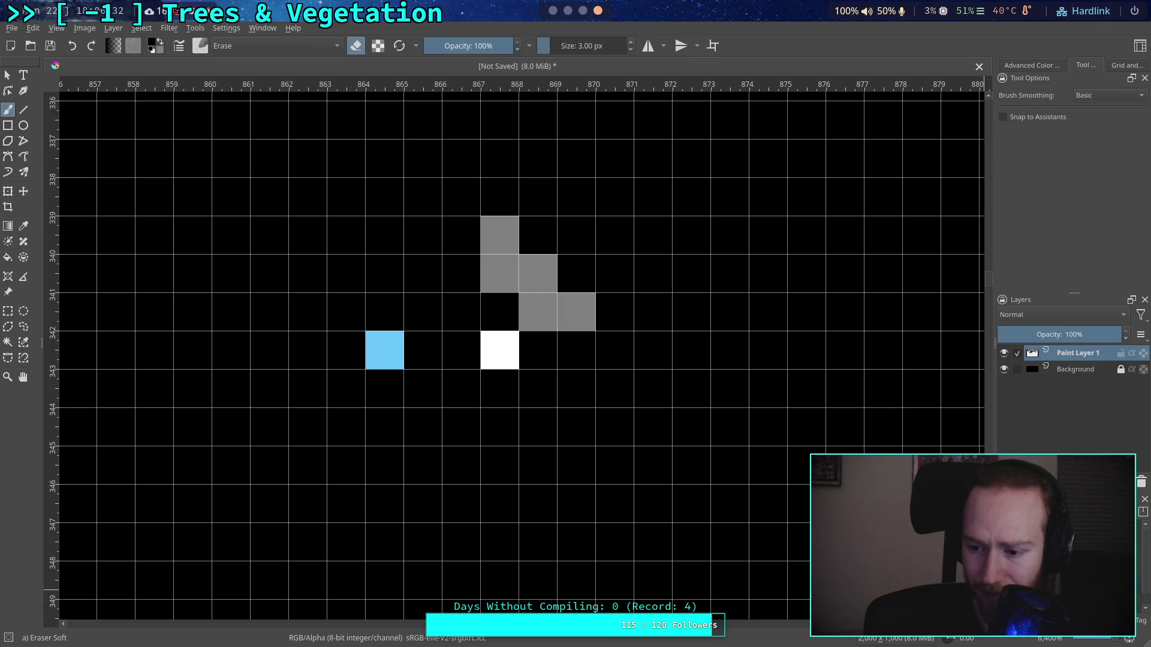
- Cycle through Airbrush Soft, Wet Paint, Blender and Distort presets, settle on Pixel Art, and undo the white and grey pixels
click(1143, 577)
click(1143, 564)
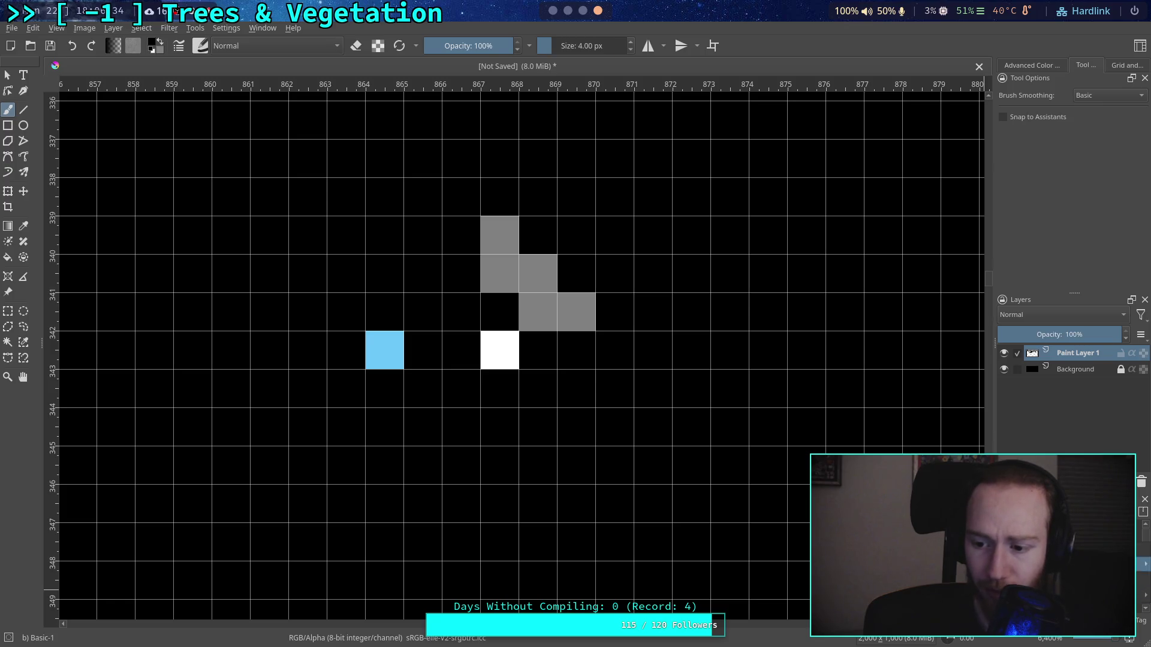
click(1144, 583)
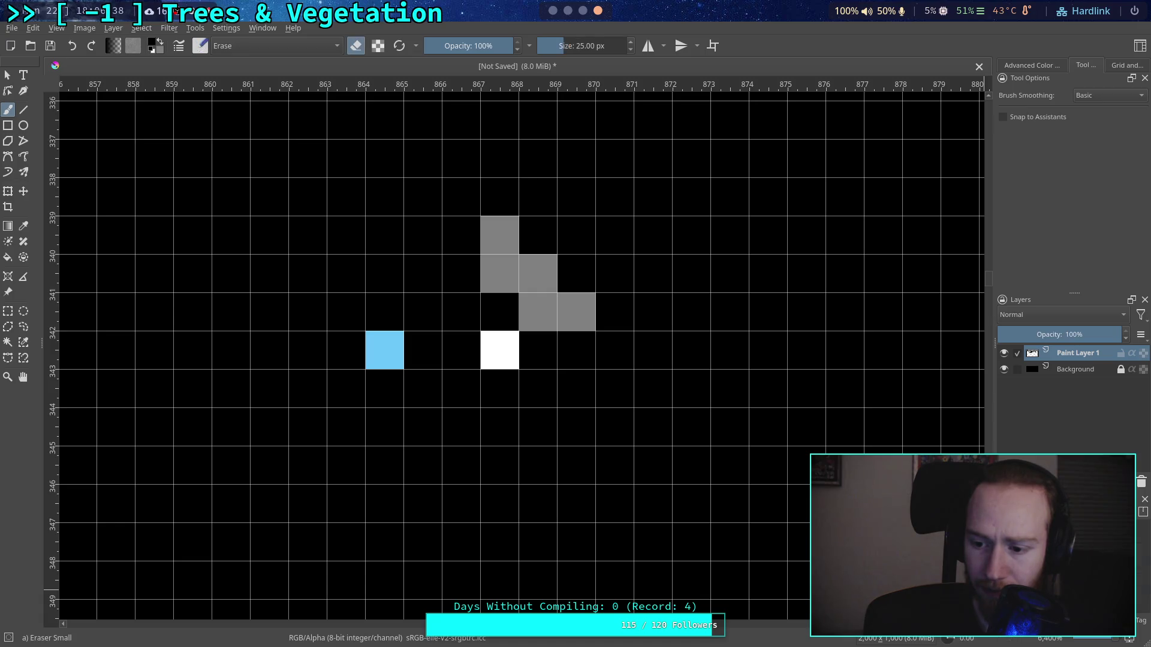
click(1144, 551)
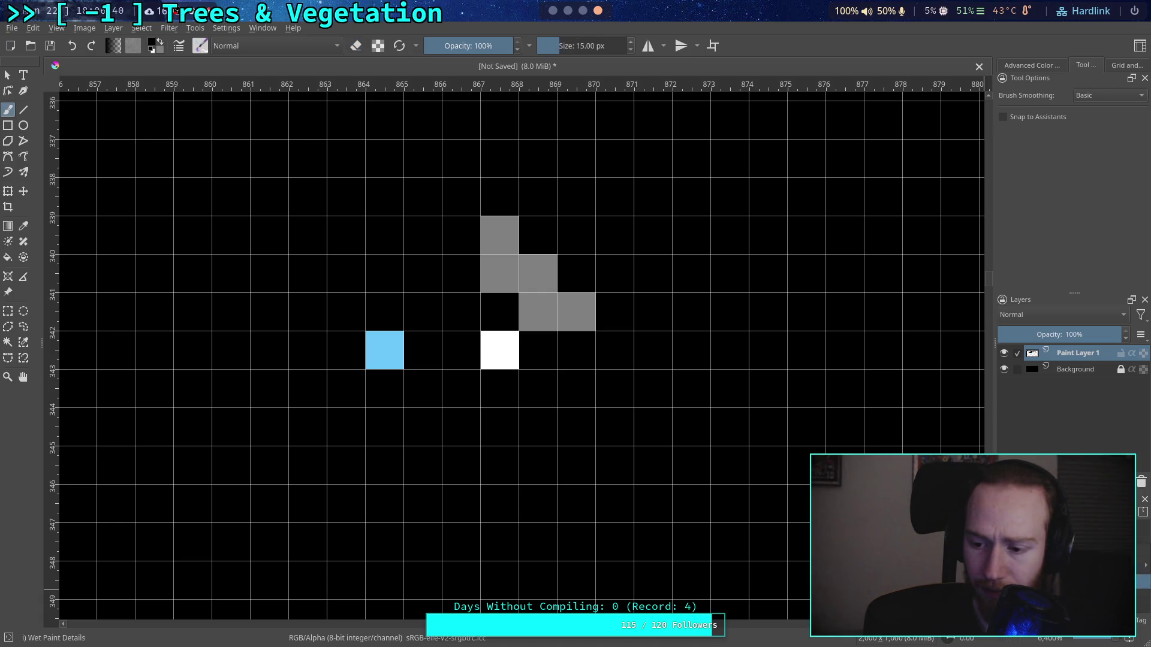
click(1144, 581)
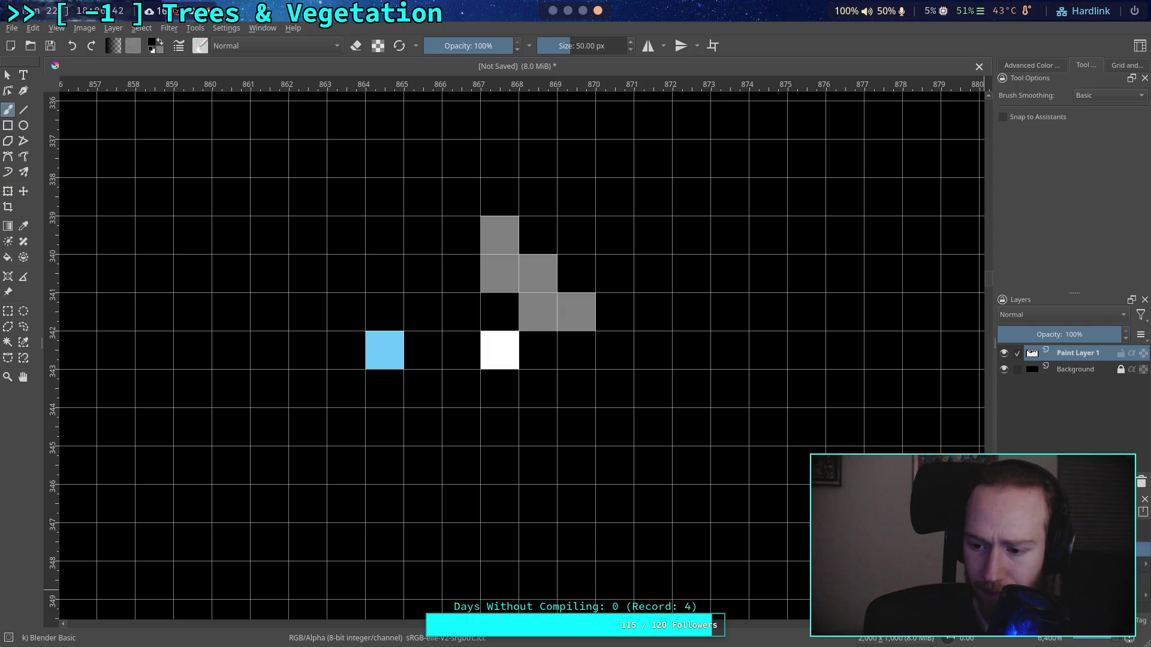
click(1144, 579)
click(1144, 577)
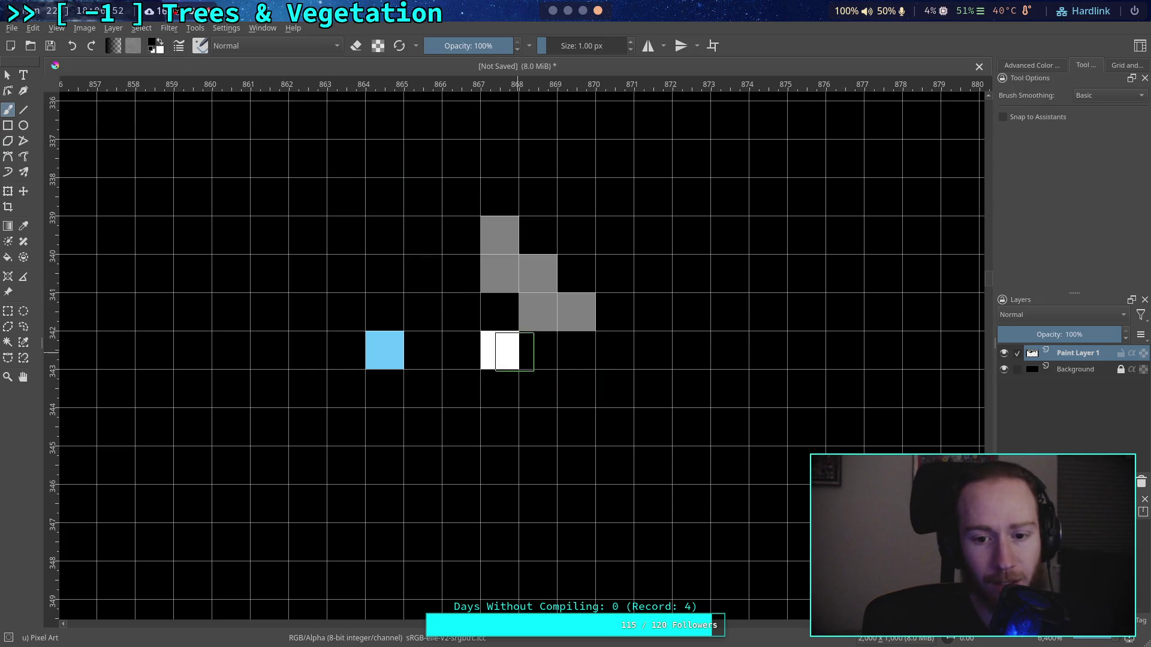
key(ctrl+z)
key(ctrl+z)
key(ctrl+z)
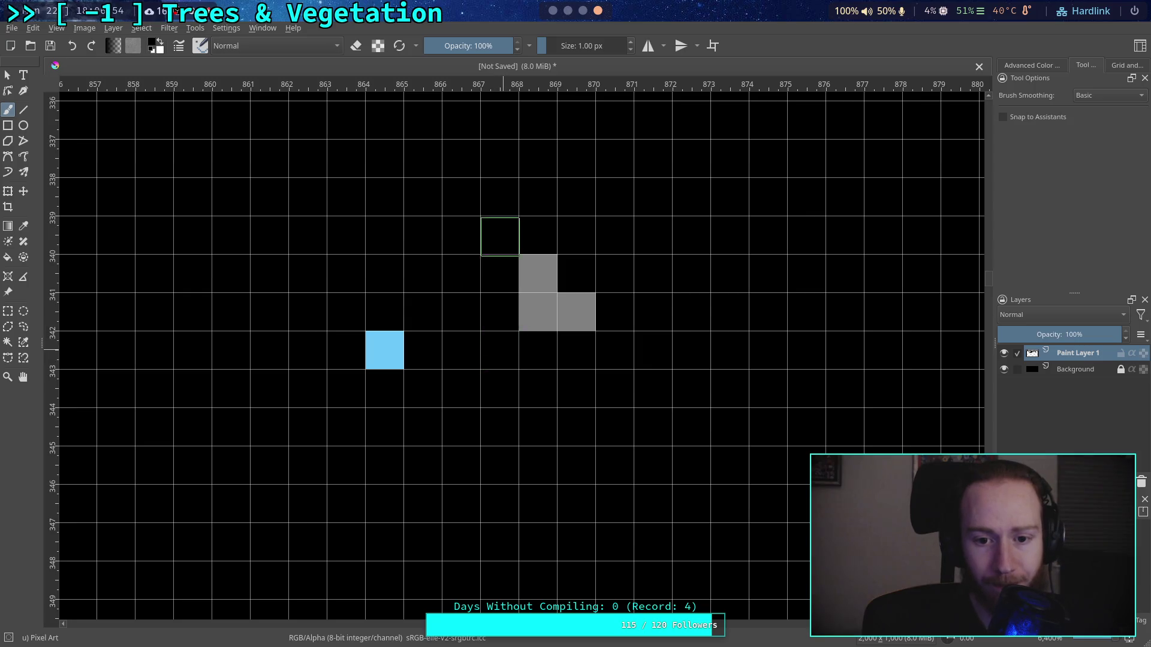
- Paint a white pixel at 868/342, then make grey #808080 the painting colour
key(x)
click(521, 348)
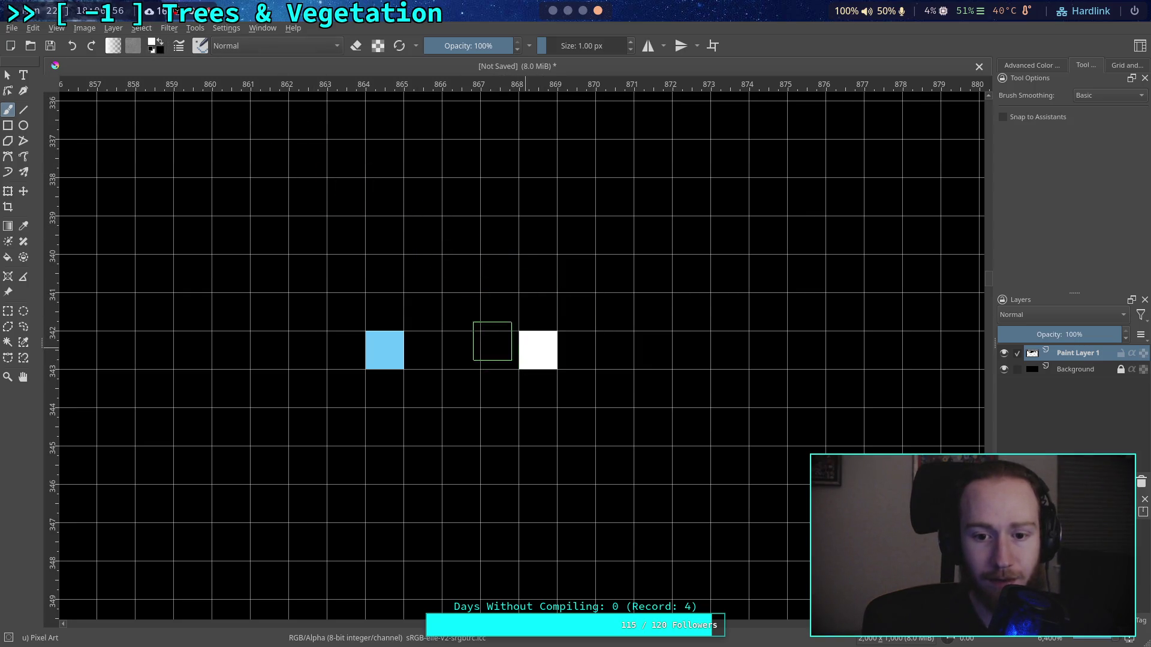
click(153, 47)
click(588, 179)
click(570, 179)
click(639, 447)
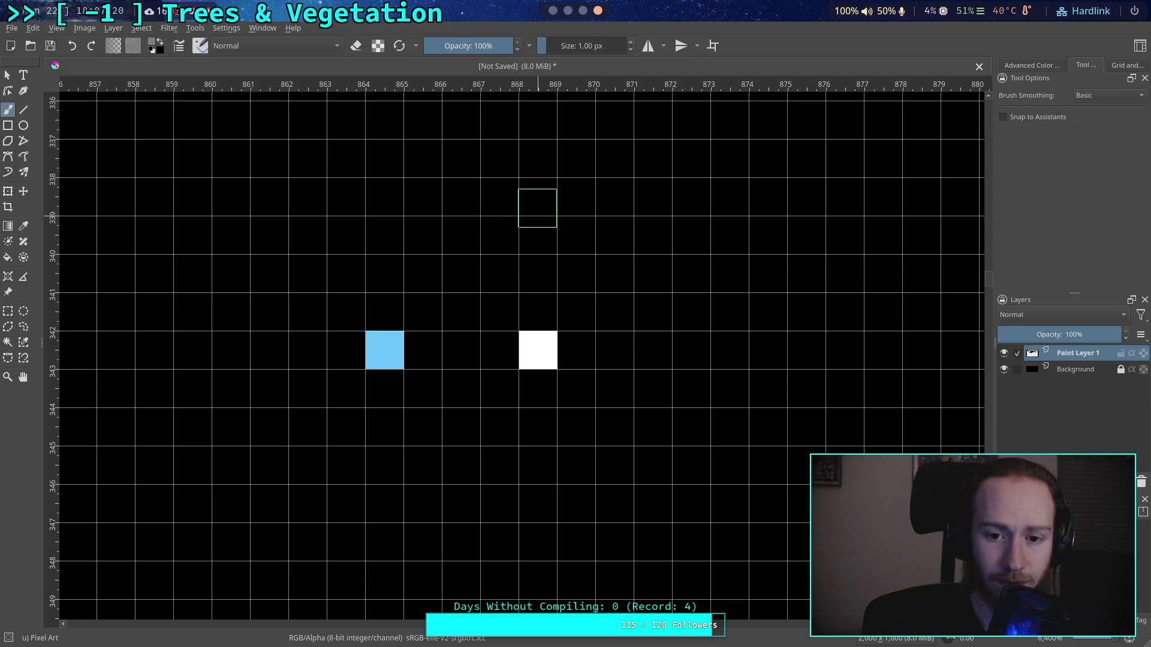
- Paint grey pixels at 868/338, 871/341 and 870/341
click(538, 197)
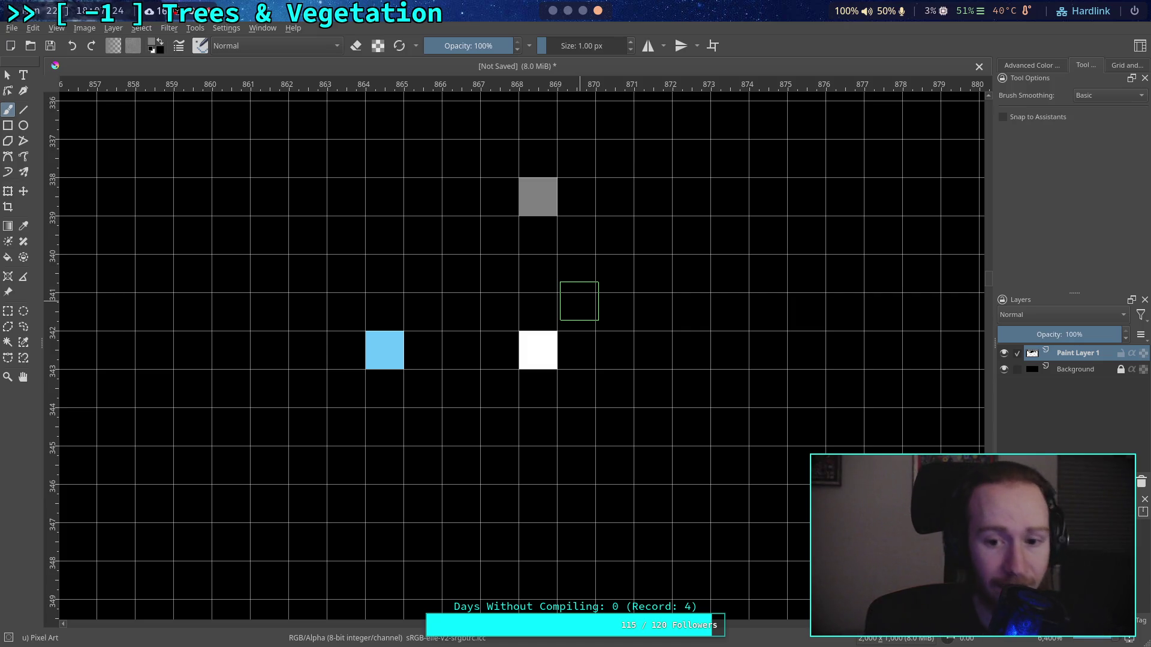
click(652, 312)
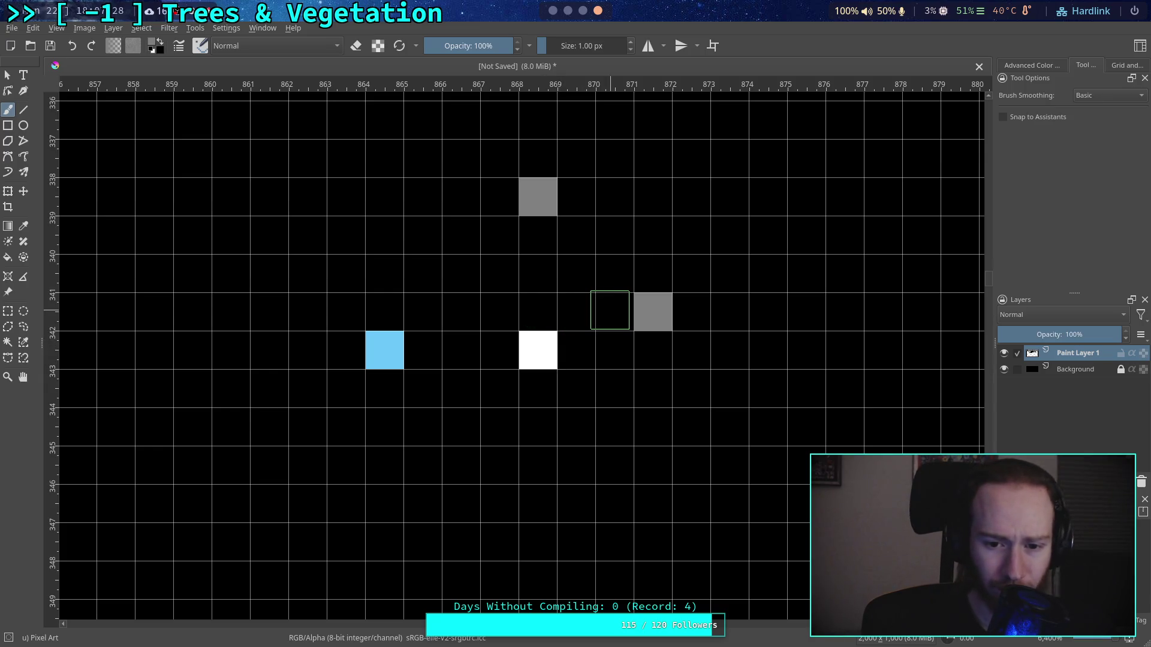
click(612, 312)
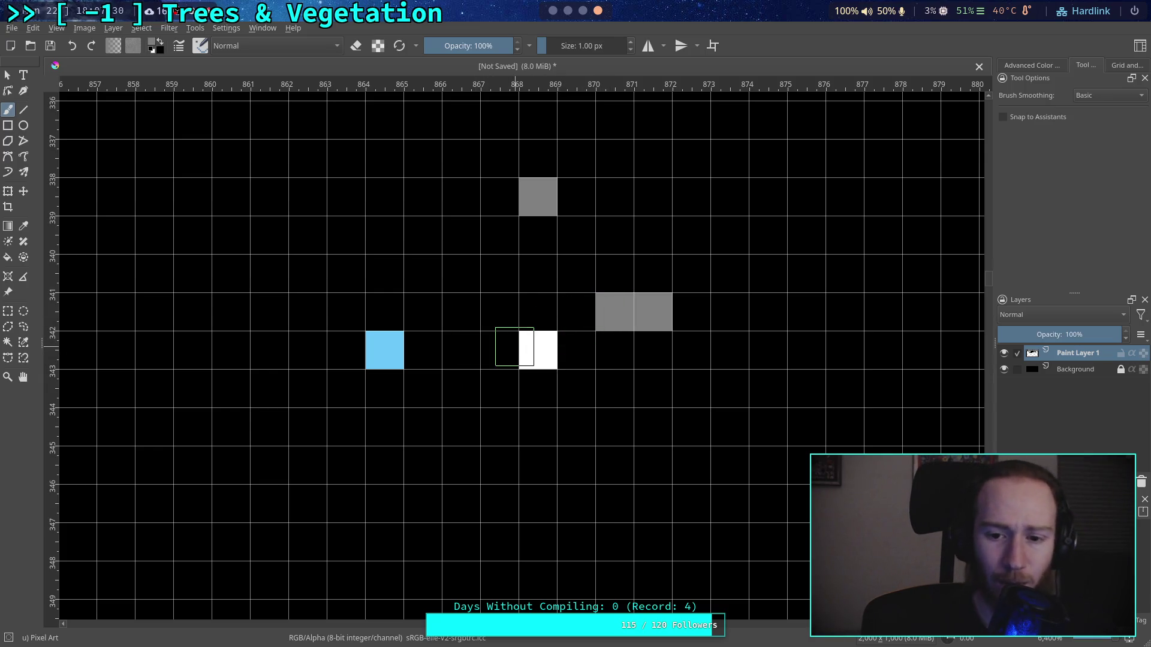